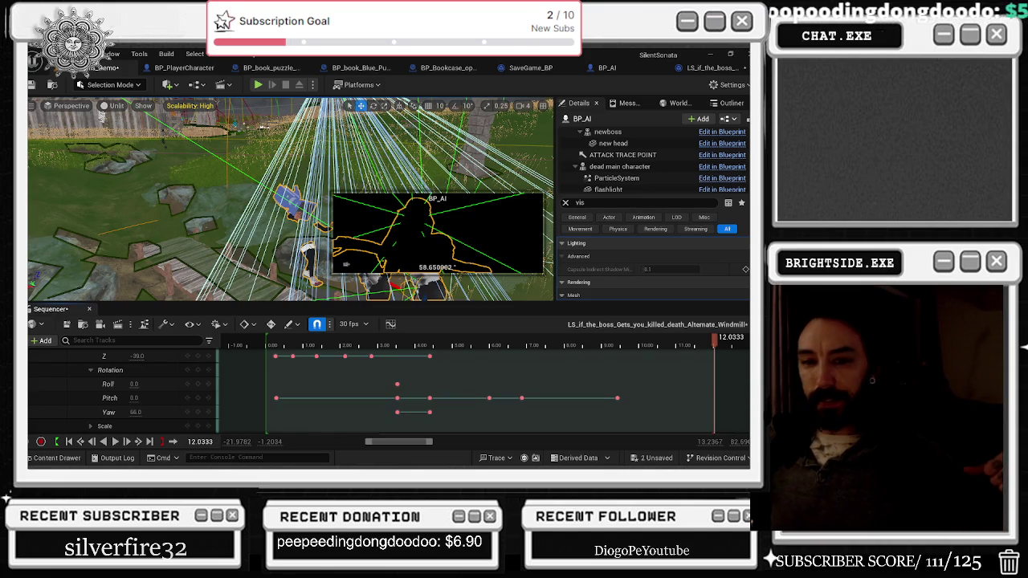
# Bring the Chrome window with the YouTube mix to the front and shift it right over the editor.
pyautogui.hotkey('alt', 'Tab')
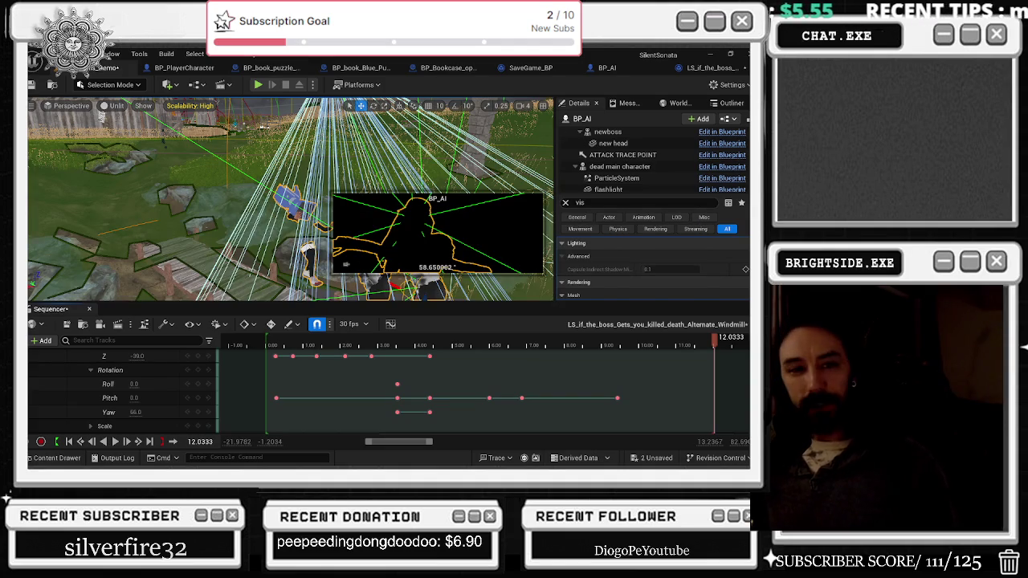
pyautogui.hotkey('alt', 'Tab')
pyautogui.moveTo(379, 140); pyautogui.dragTo(467, 137)
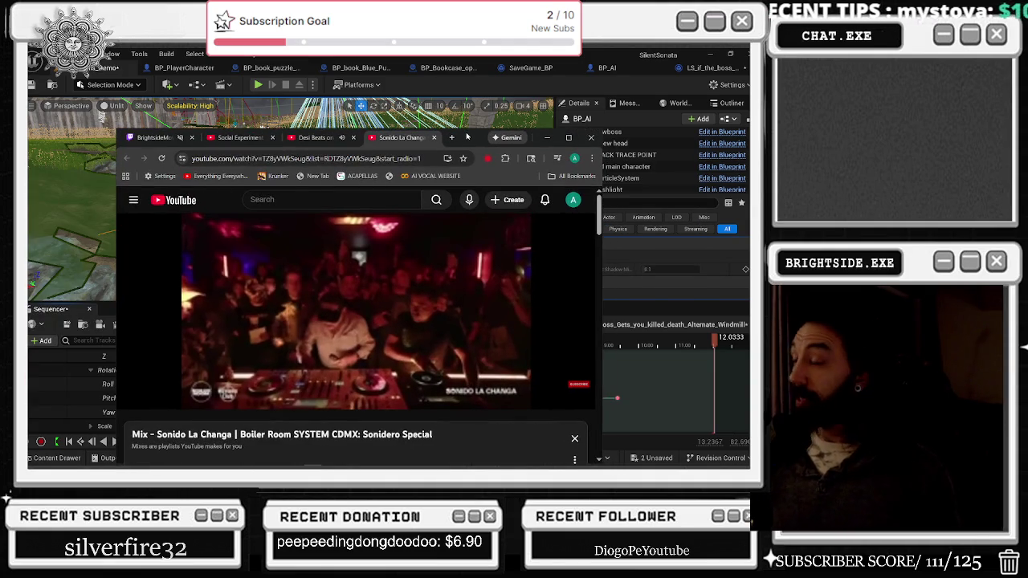
# Switch to the 'Desi Beats on Mumbai Streets' rickshaw DJ set tab in Chrome.
pyautogui.click(315, 138)
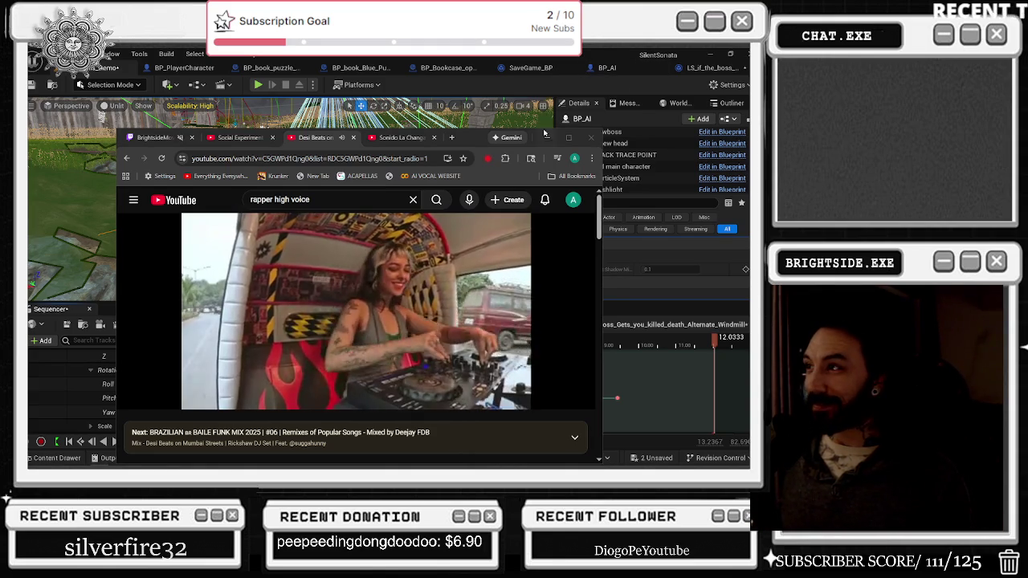
pyautogui.click(545, 136)
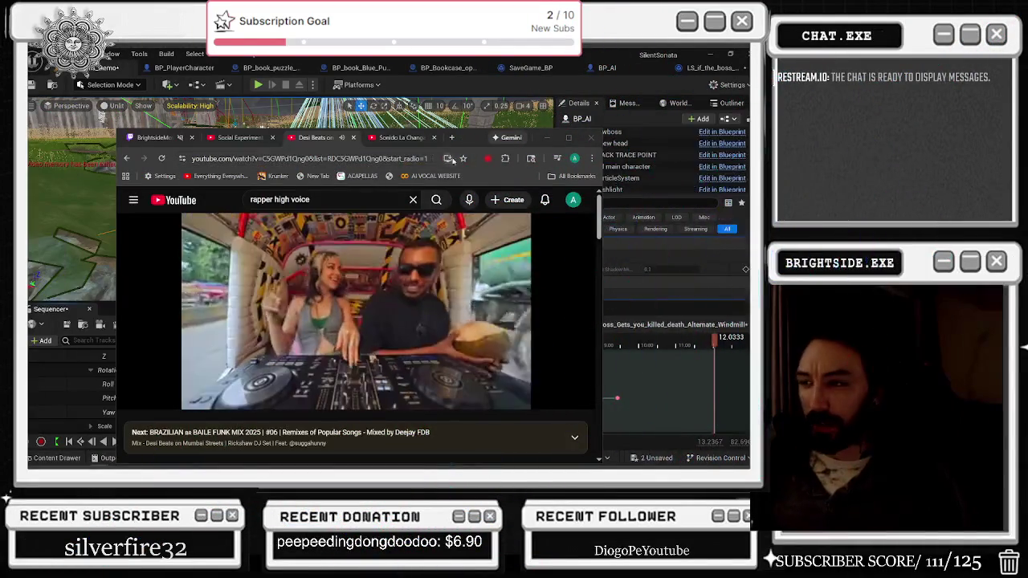
# Maximize the browser, rewind the Desi Beats set to about 20:06, and focus the search box.
pyautogui.click(564, 142)
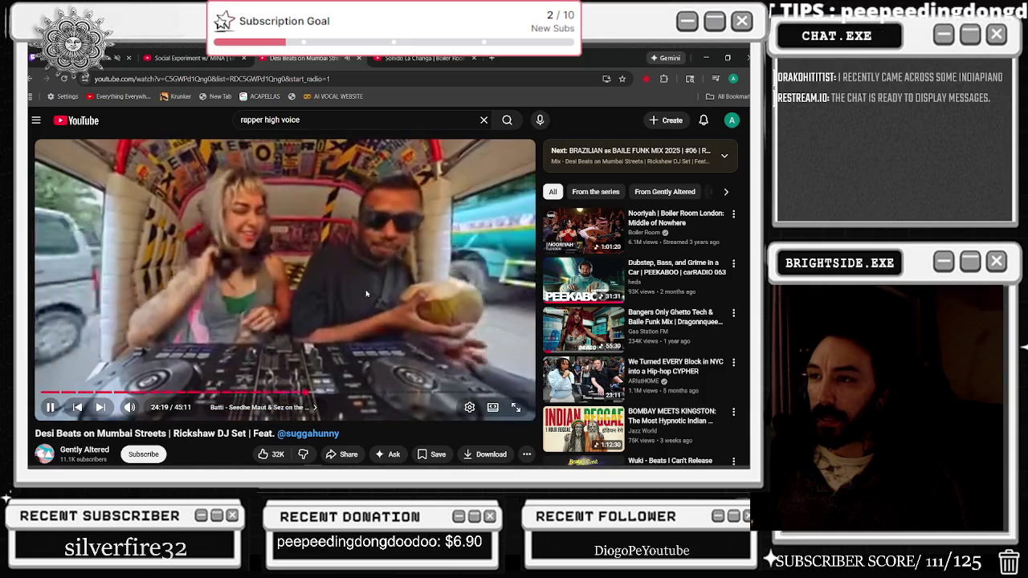
pyautogui.click(258, 393)
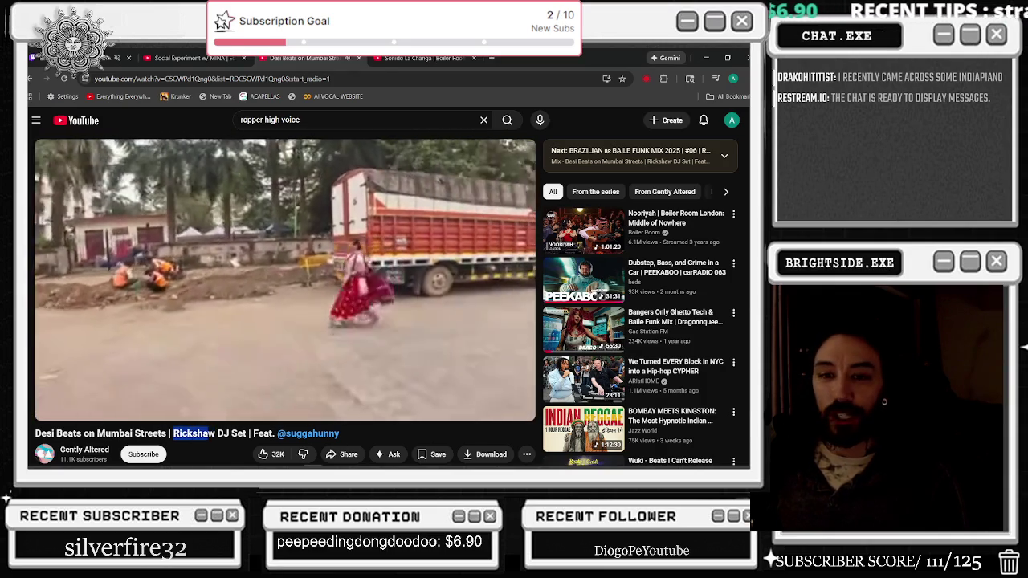
pyautogui.scroll(-1, 281, 321)
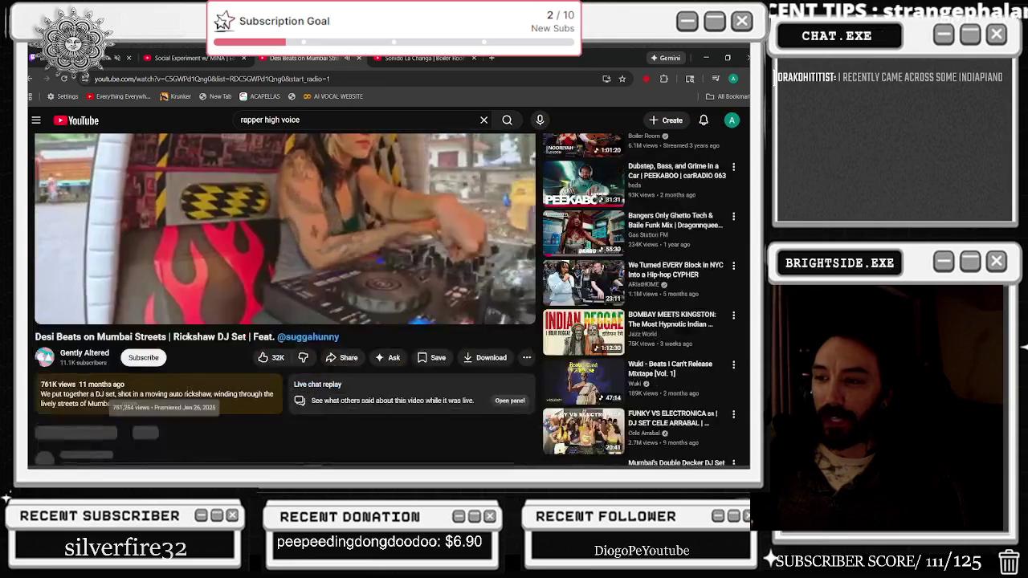
pyautogui.moveTo(177, 336); pyautogui.dragTo(224, 344)
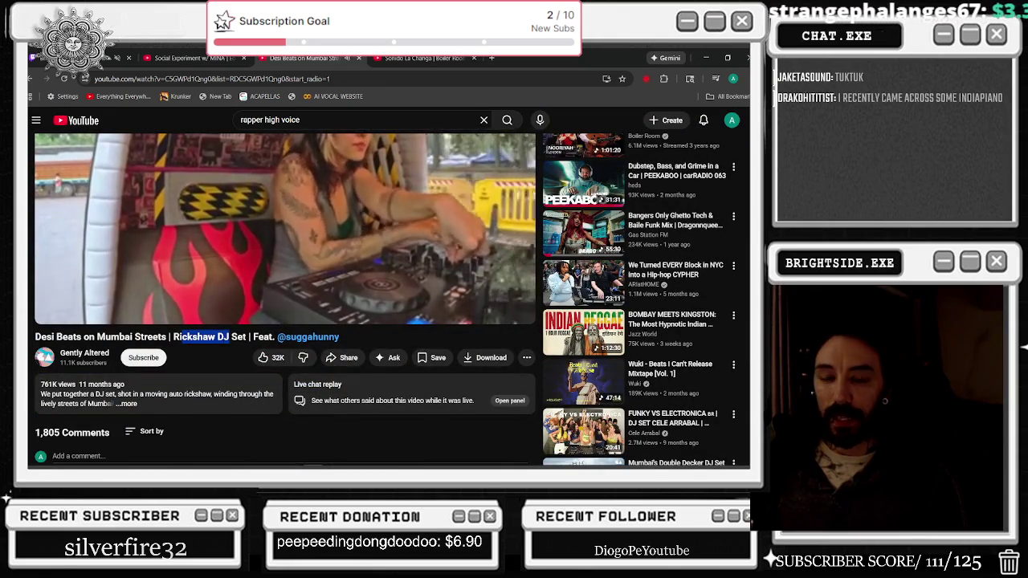
pyautogui.scroll(1, 230, 191)
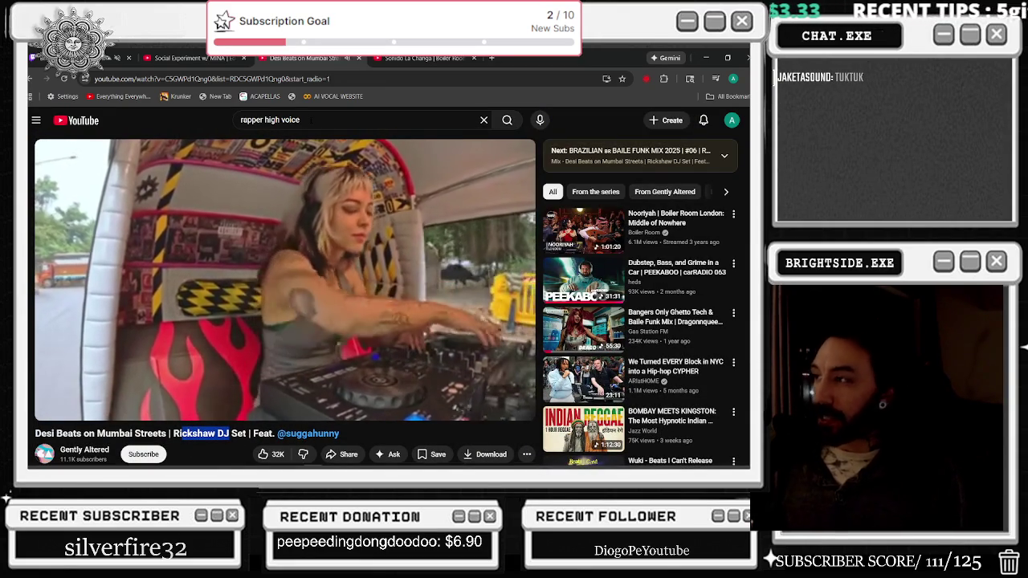
pyautogui.click(241, 119)
# Search YouTube for 'indiapiano' and play the 'India-mapiano | Indian-Inspired Amapiano Mix' result.
pyautogui.write('indiapiano')
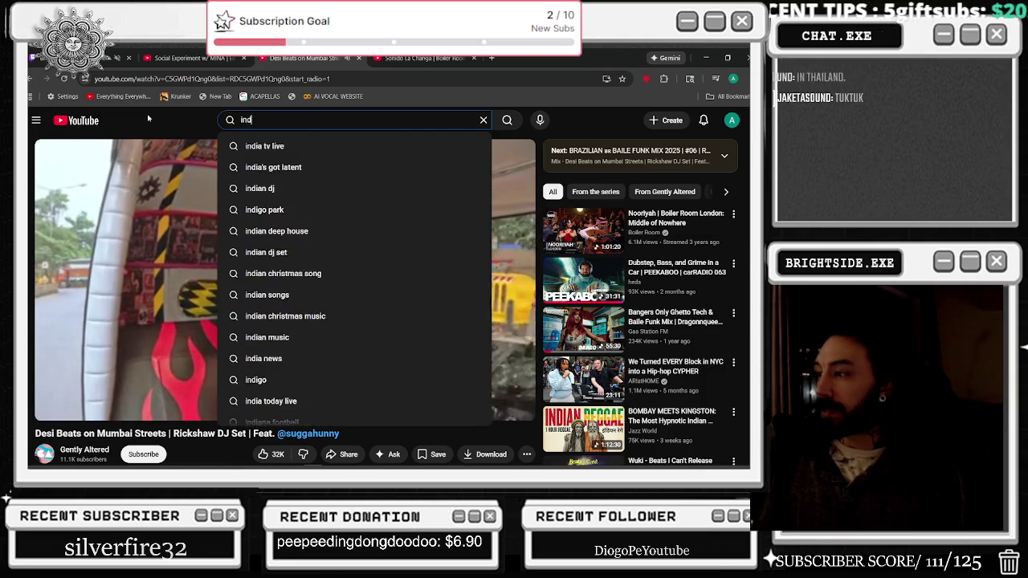
pyautogui.press('Return')
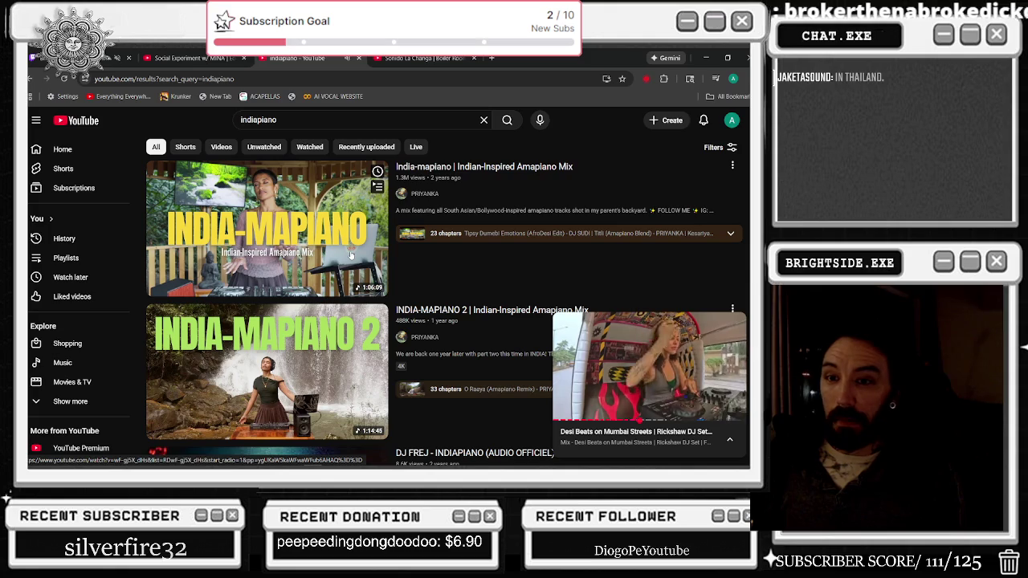
pyautogui.scroll(-2, 353, 256)
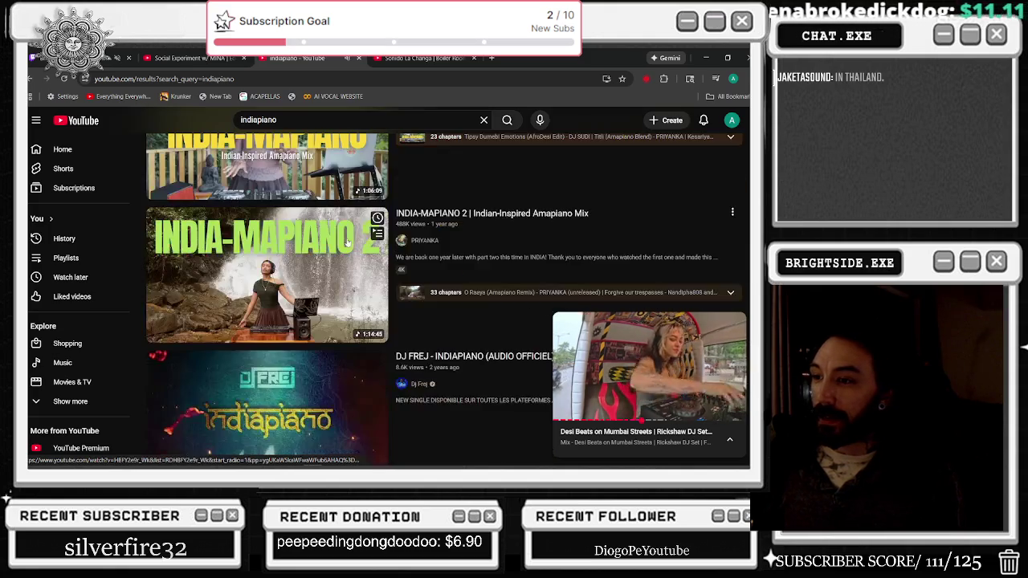
pyautogui.click(302, 166)
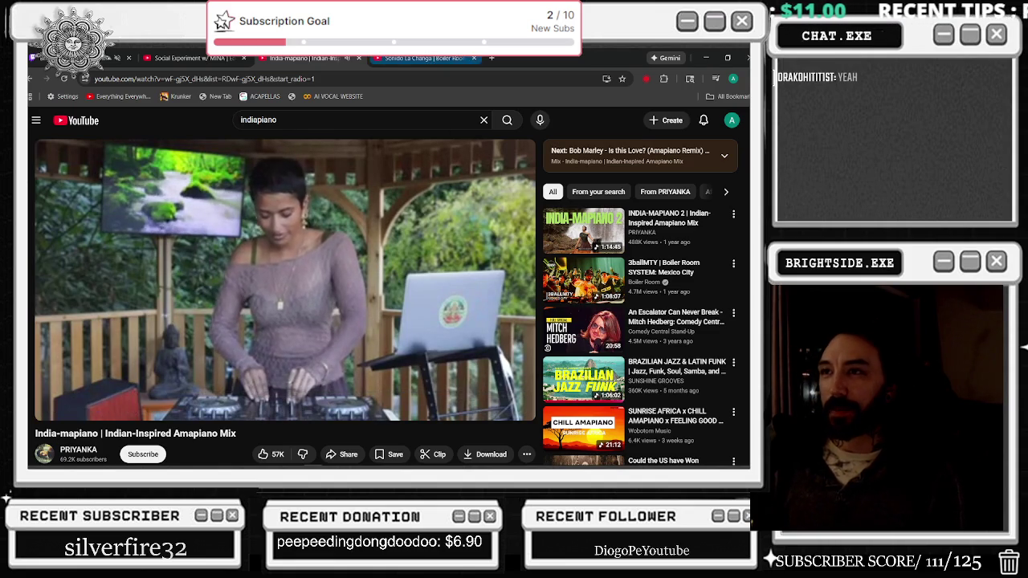
pyautogui.moveTo(422, 58)
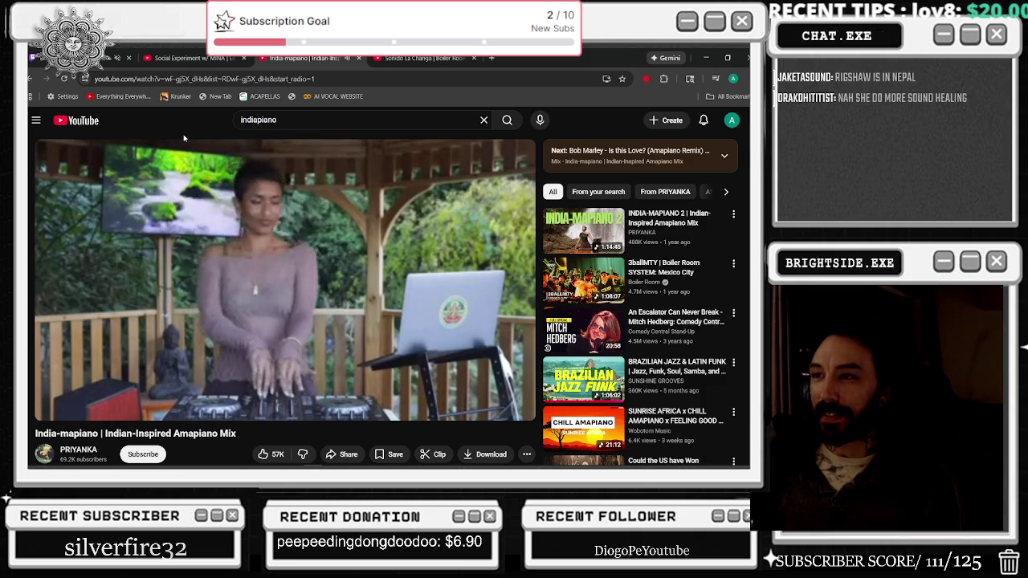
# Expand the India-mapiano mix's description and highlight the sentence describing the mix.
pyautogui.scroll(-3, 520, 293)
pyautogui.scroll(-3, 520, 293)
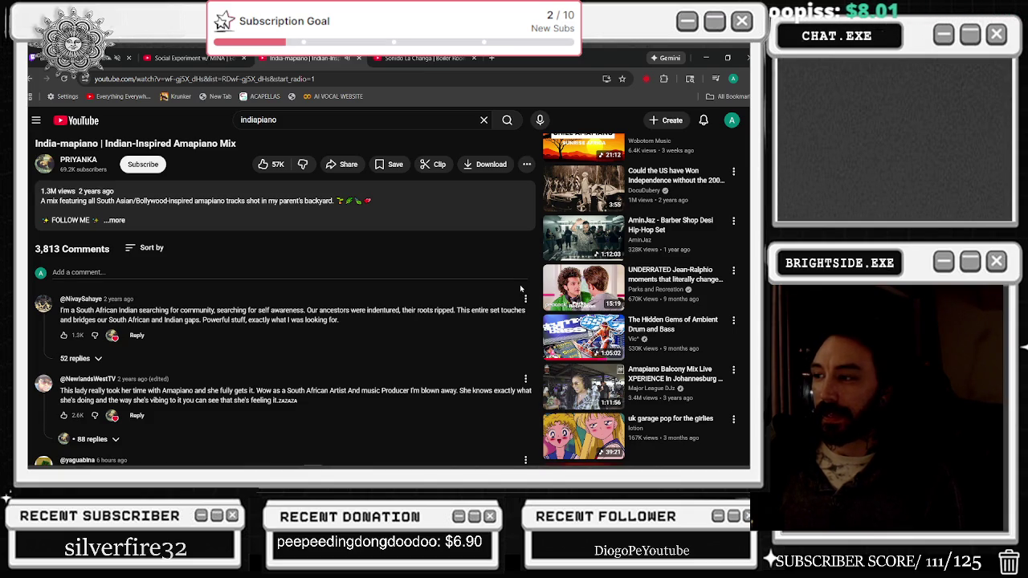
pyautogui.scroll(4, 512, 303)
pyautogui.scroll(-2, 475, 299)
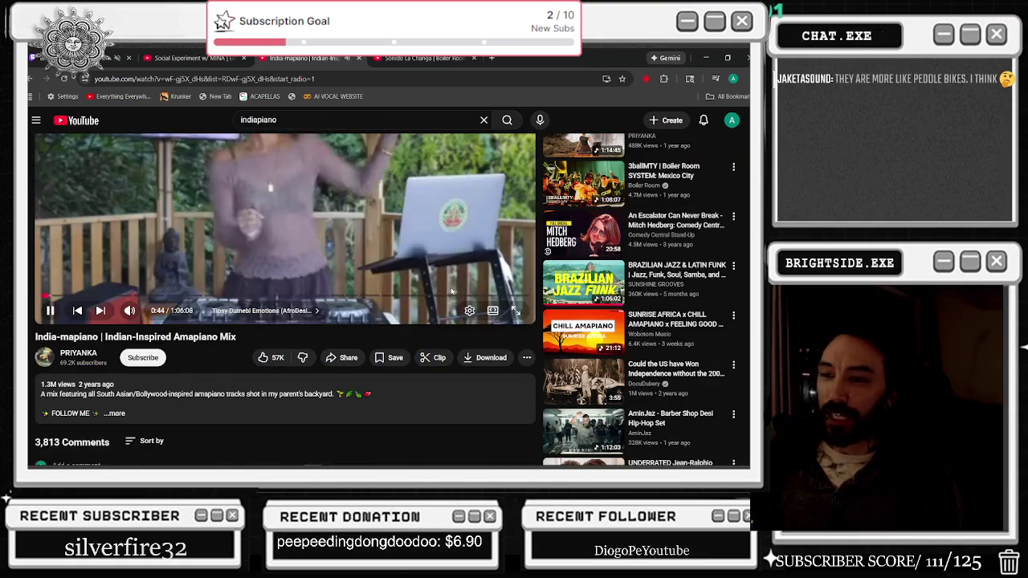
pyautogui.click(178, 411)
pyautogui.scroll(-1, 186, 424)
pyautogui.moveTo(86, 347); pyautogui.dragTo(332, 356)
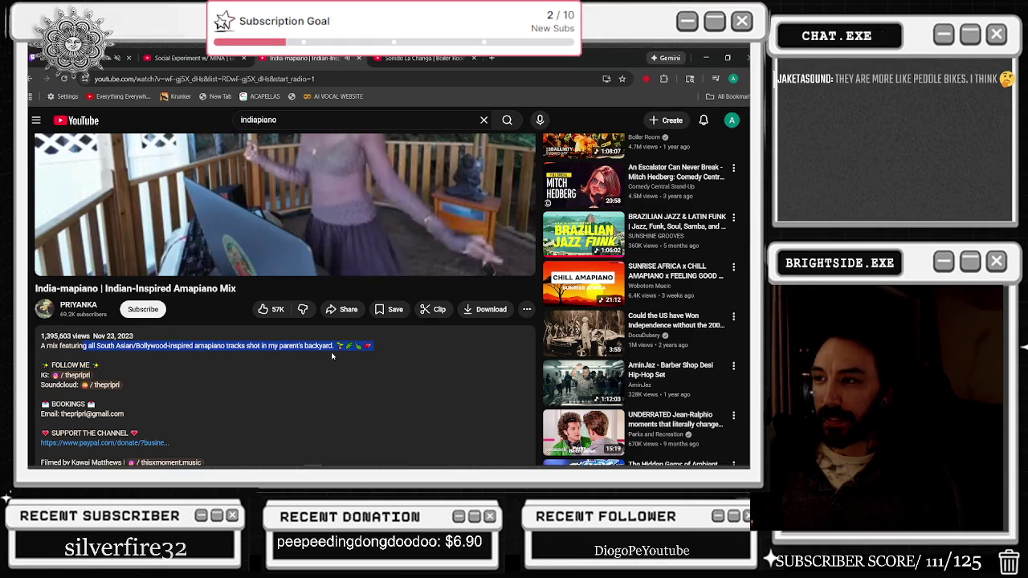
pyautogui.scroll(3, 437, 406)
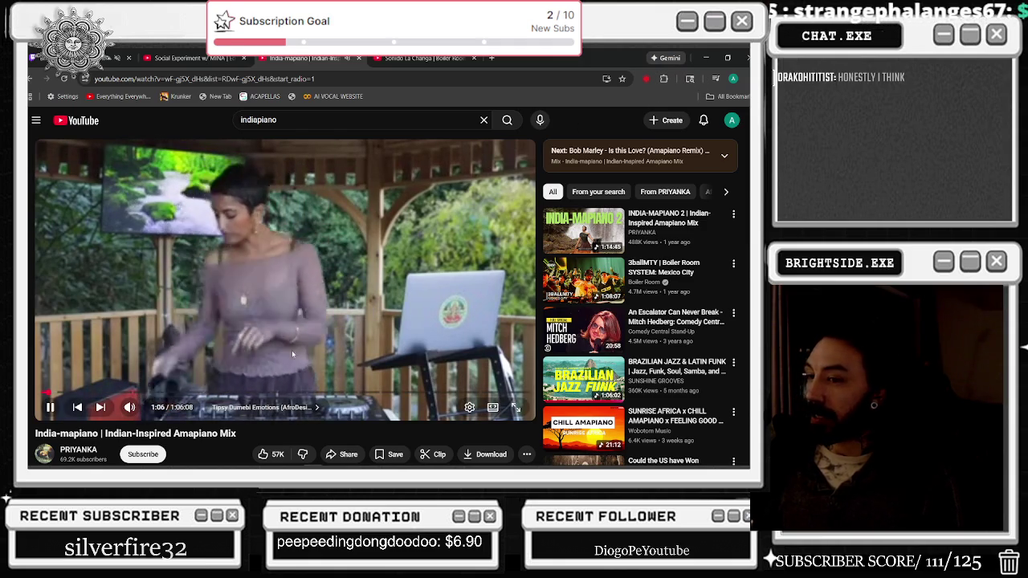
pyautogui.scroll(-5, 272, 377)
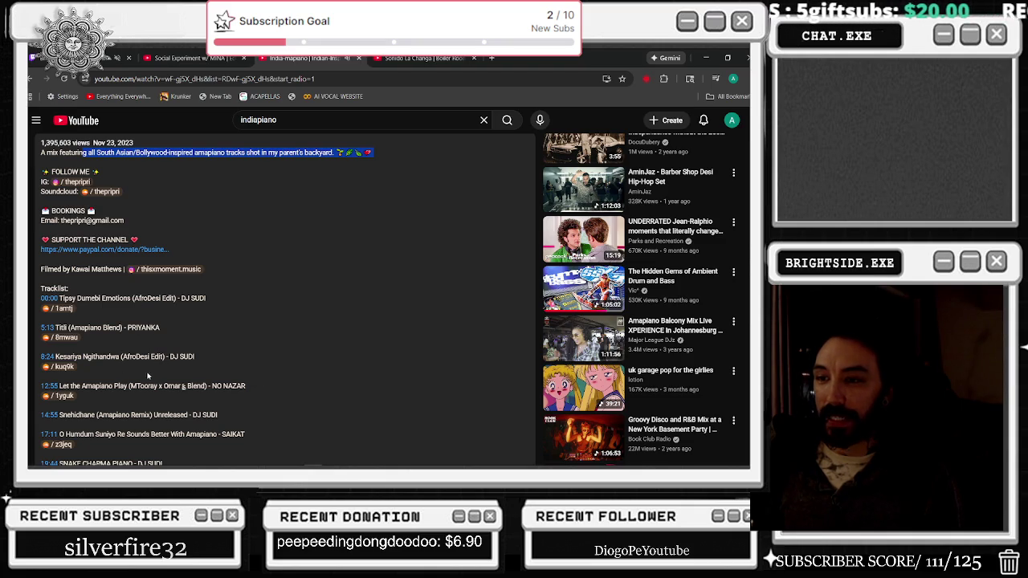
# Highlight a few tracklist entries, scroll back to the top, and return to Unreal Engine.
pyautogui.moveTo(134, 386); pyautogui.dragTo(202, 412)
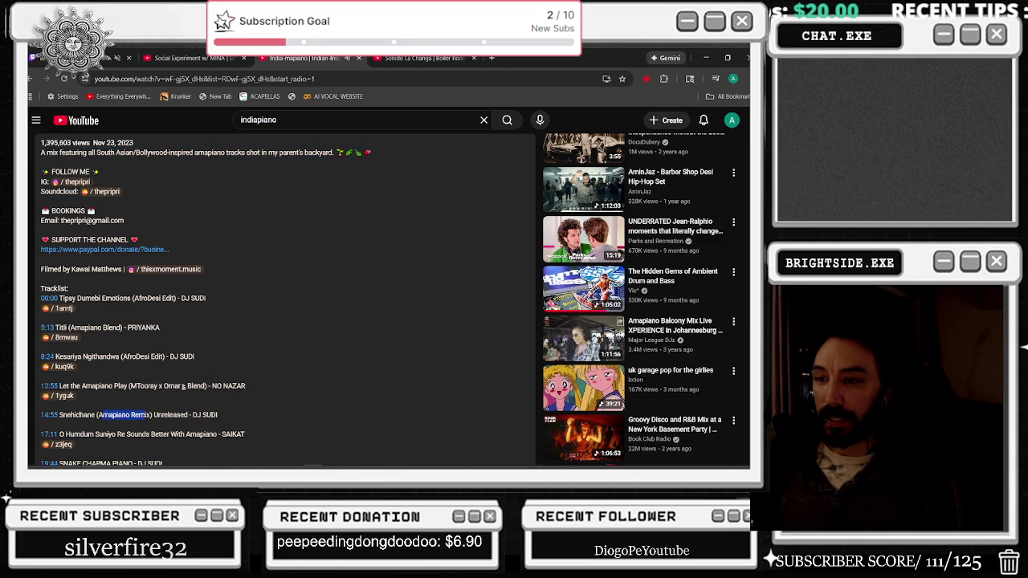
pyautogui.scroll(-1, 129, 442)
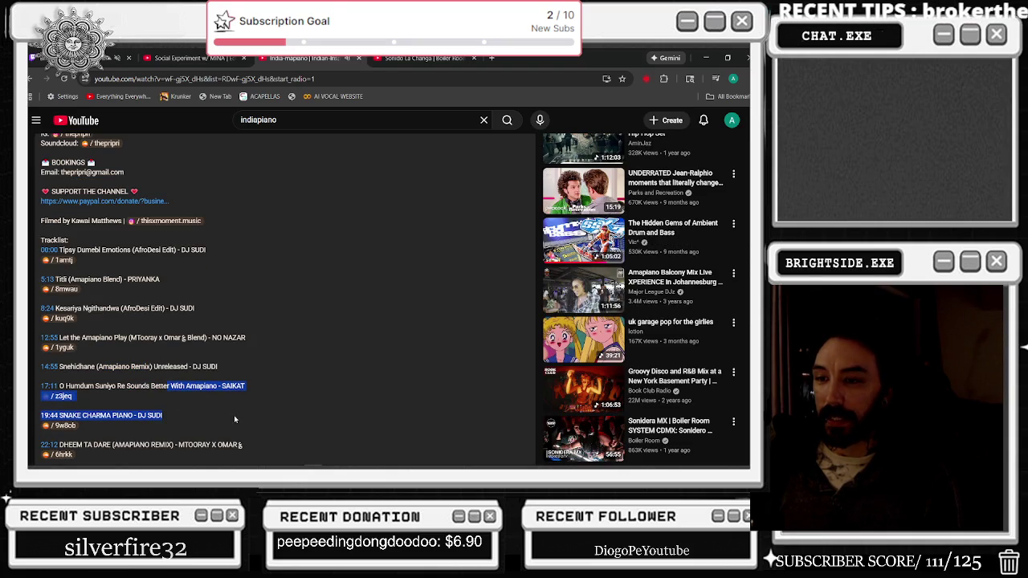
pyautogui.scroll(-2, 234, 420)
pyautogui.scroll(10, 227, 416)
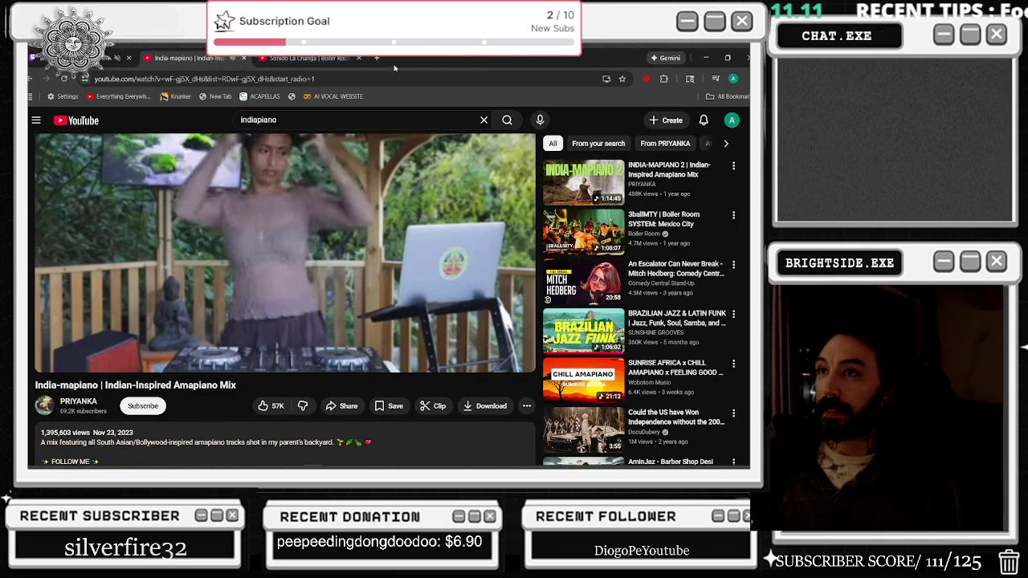
pyautogui.hotkey('alt', 'Tab')
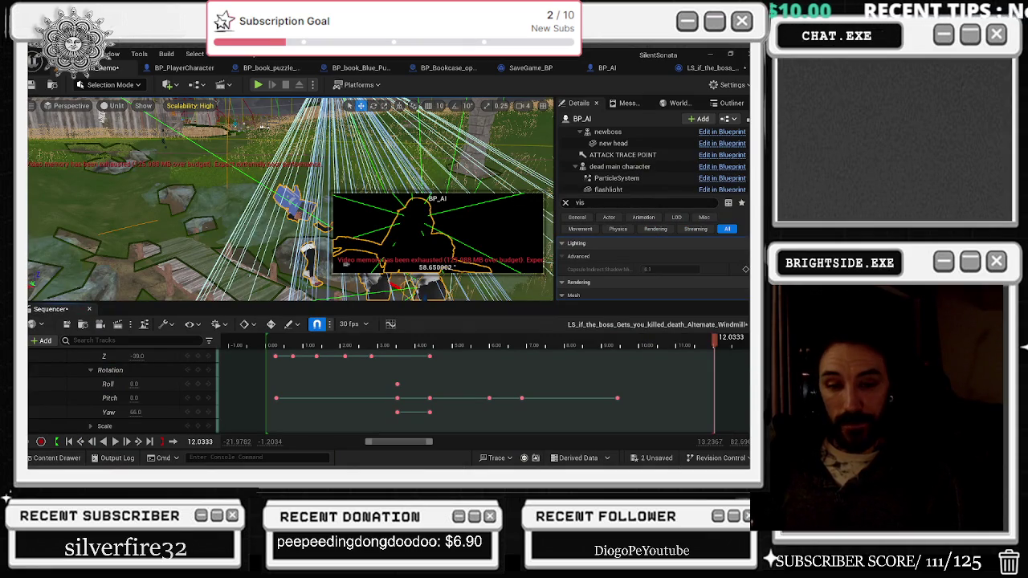
pyautogui.click(276, 345)
pyautogui.press('space')
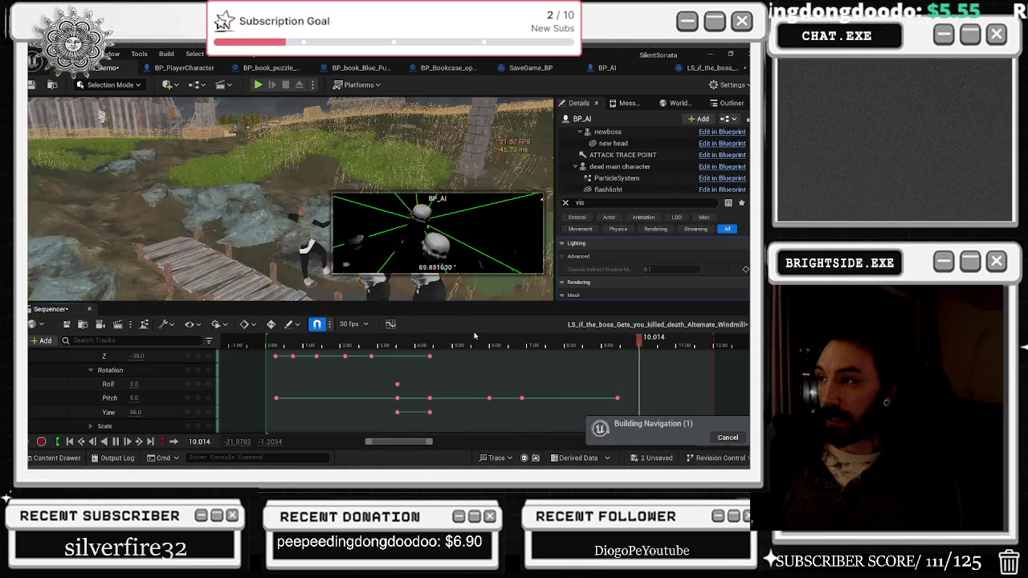
pyautogui.press('p')
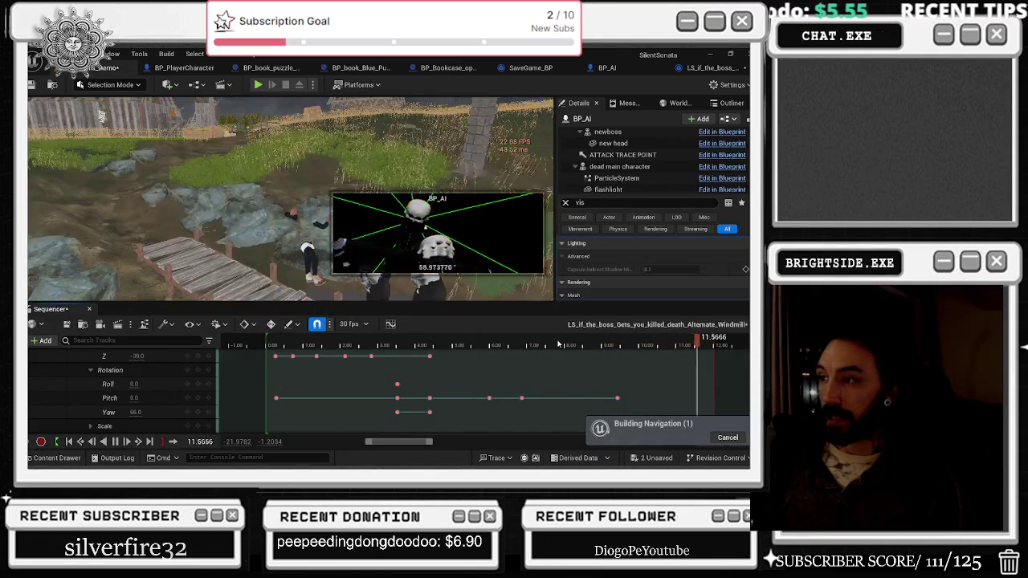
pyautogui.press('space')
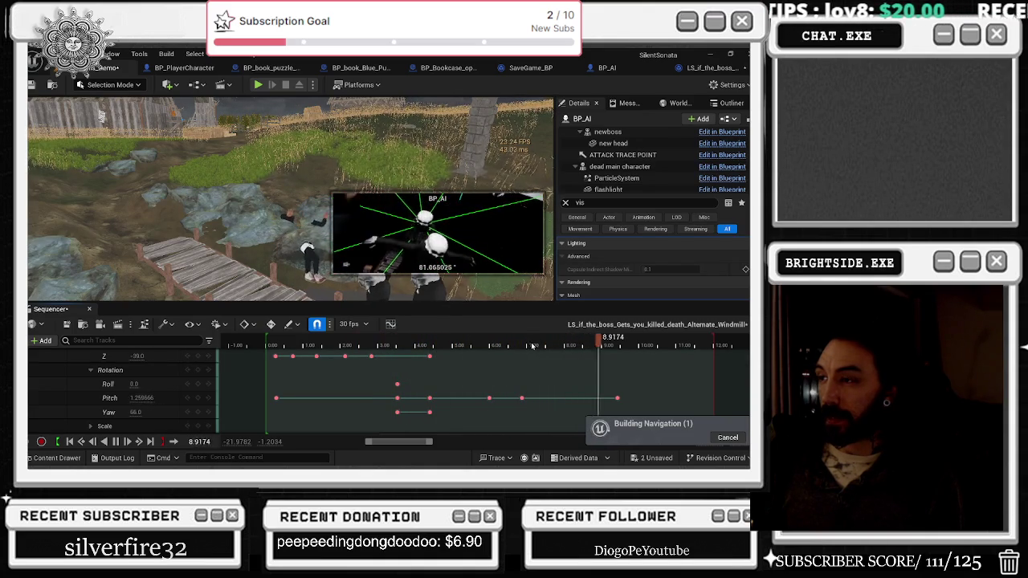
pyautogui.click(418, 347)
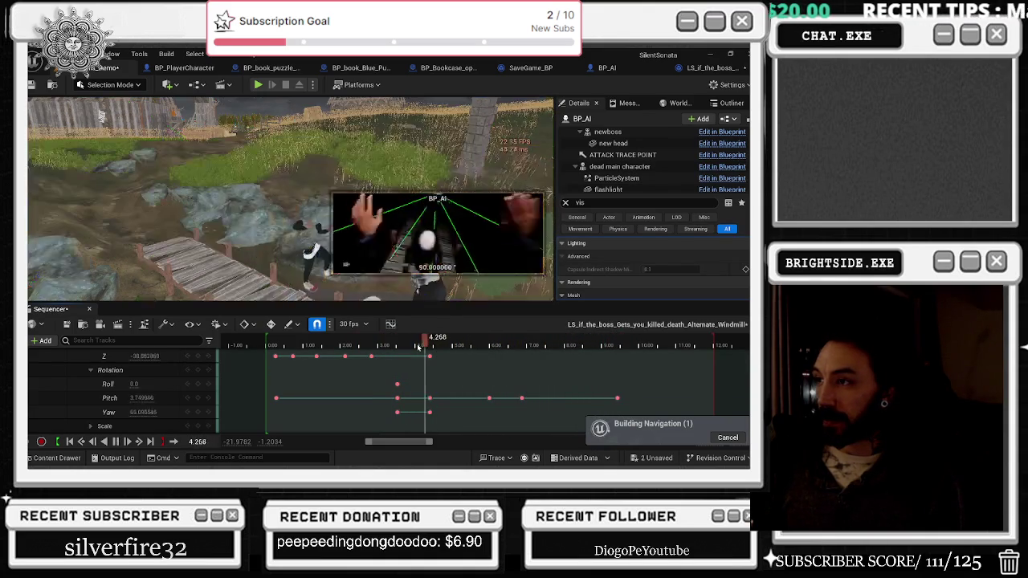
pyautogui.press('space')
pyautogui.press('p')
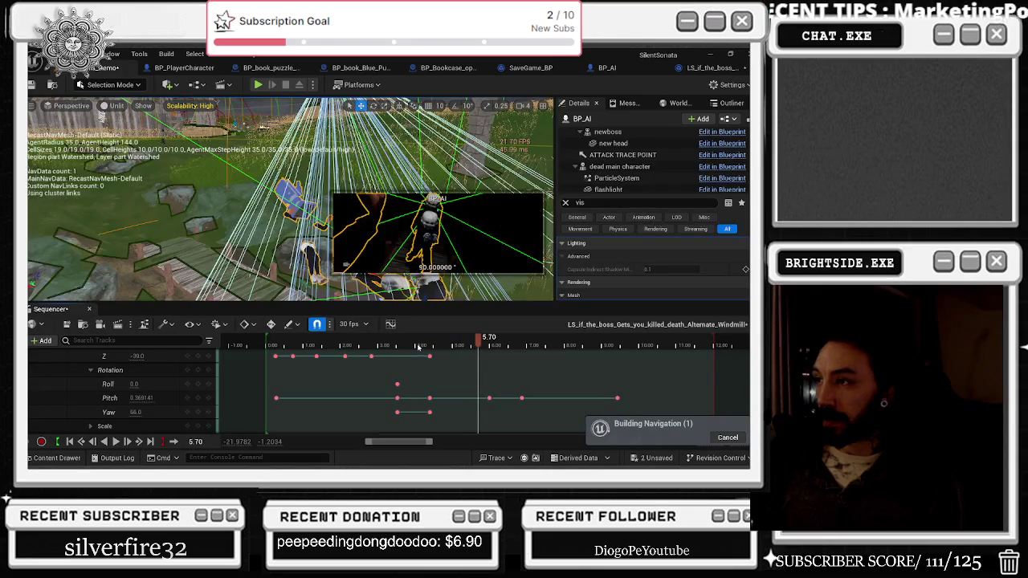
pyautogui.press('Right')
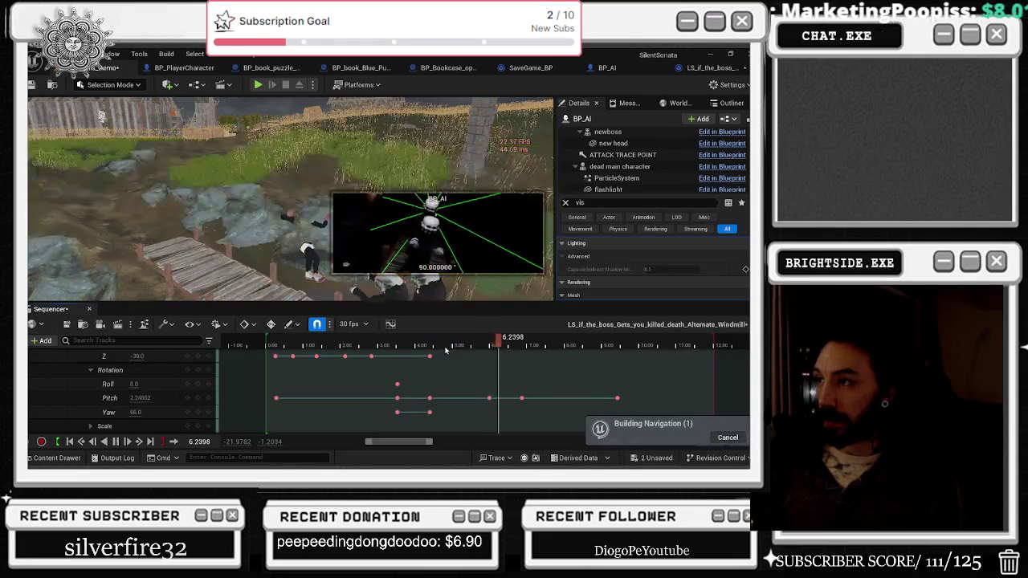
pyautogui.press('space')
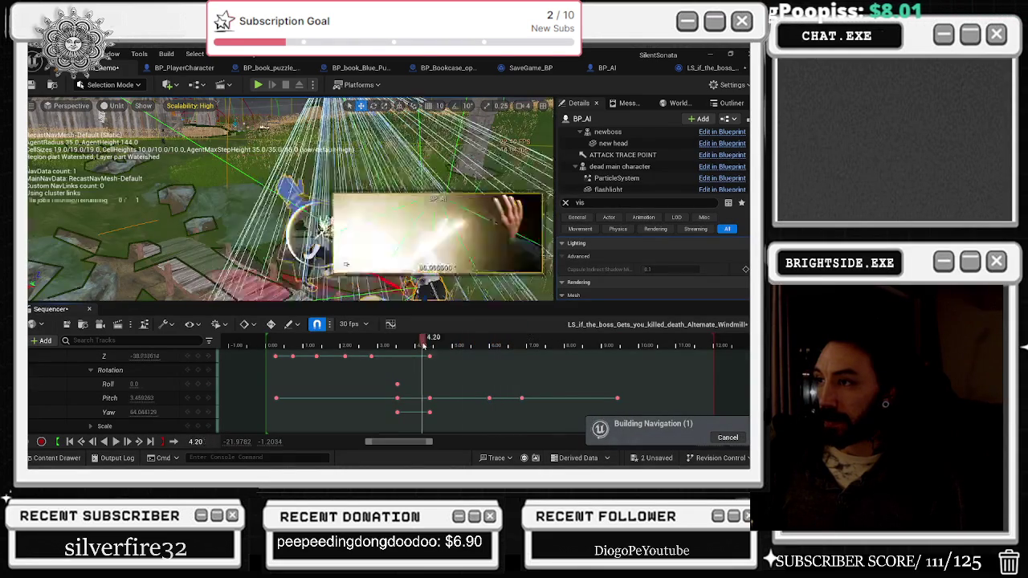
pyautogui.click(423, 345)
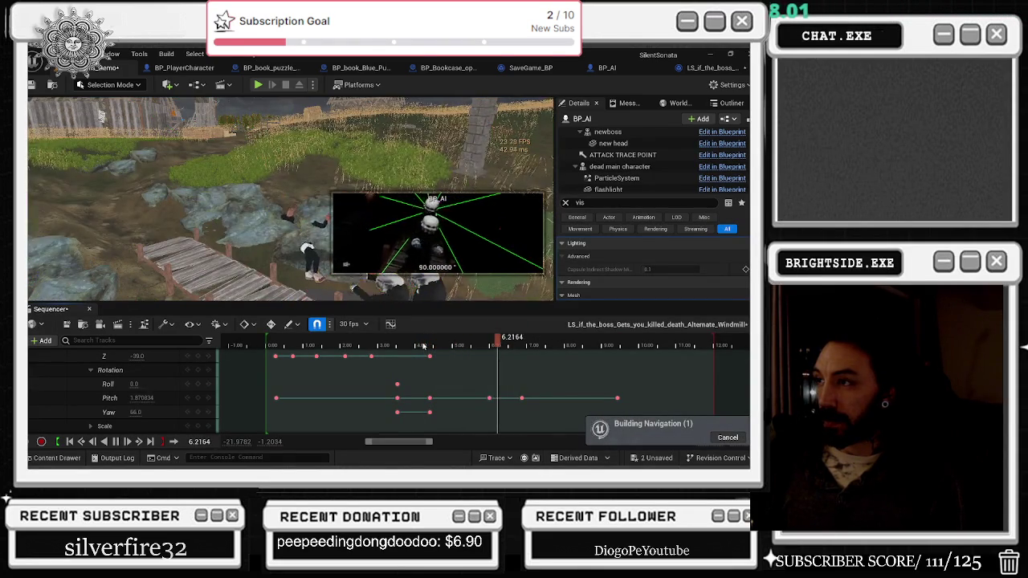
pyautogui.press('space')
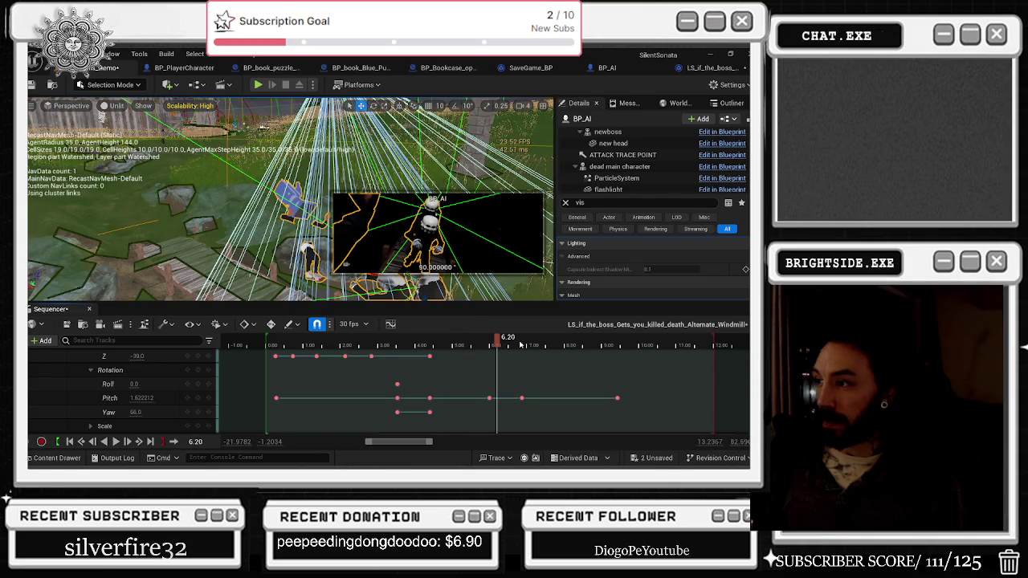
pyautogui.press('space')
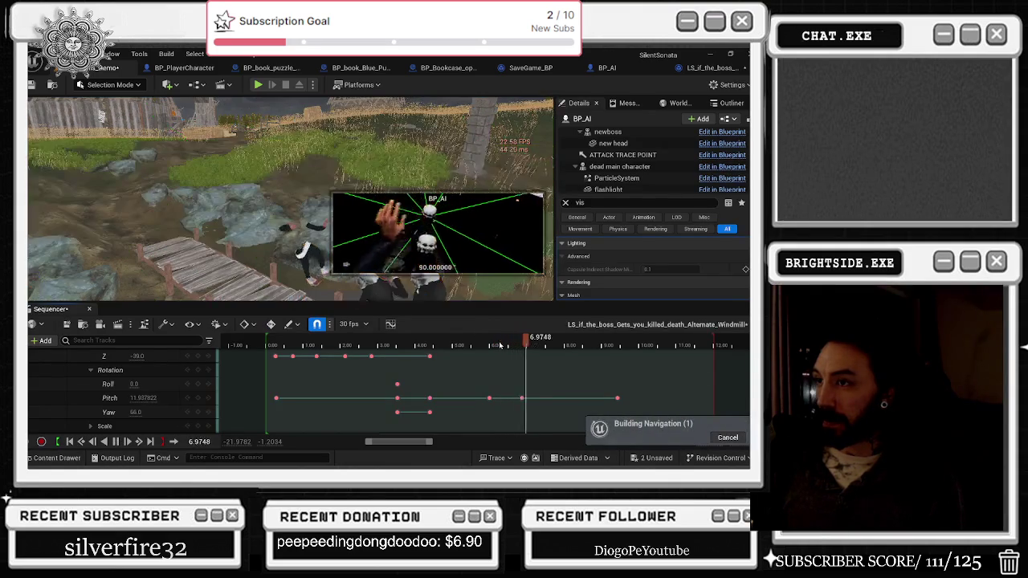
pyautogui.click(470, 346)
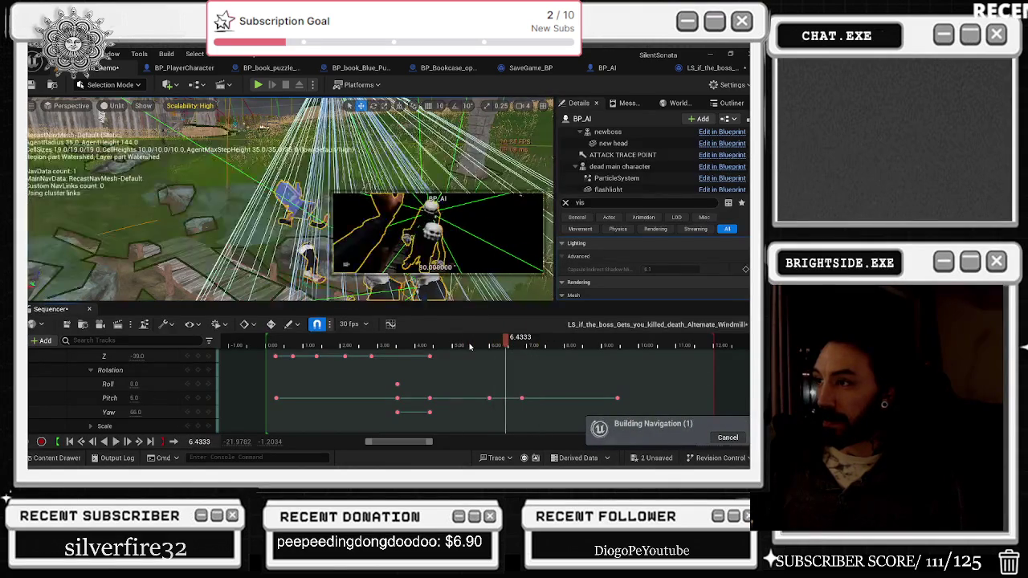
pyautogui.press('space')
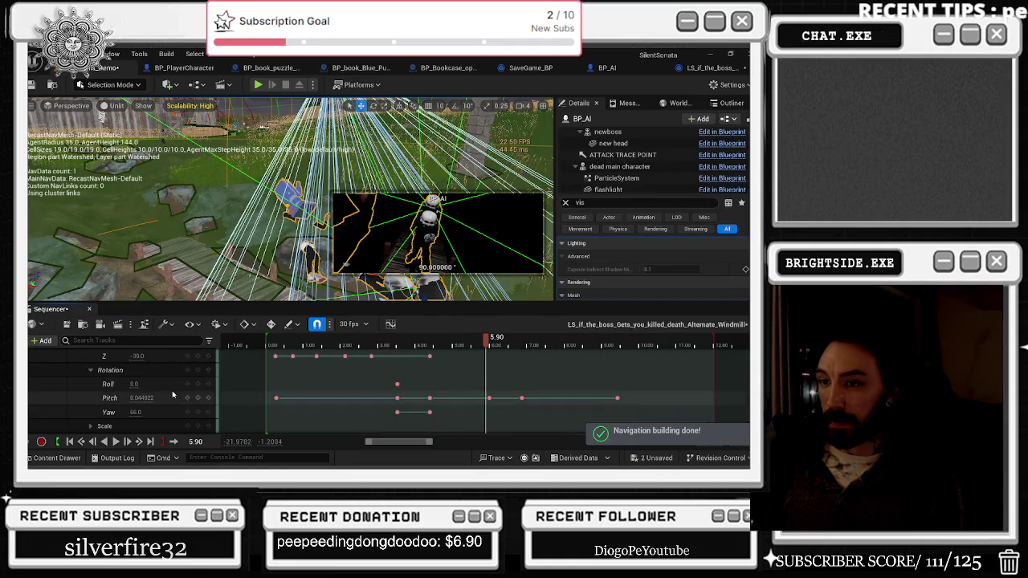
pyautogui.scroll(3, 172, 394)
pyautogui.scroll(2, 172, 394)
pyautogui.click(81, 386)
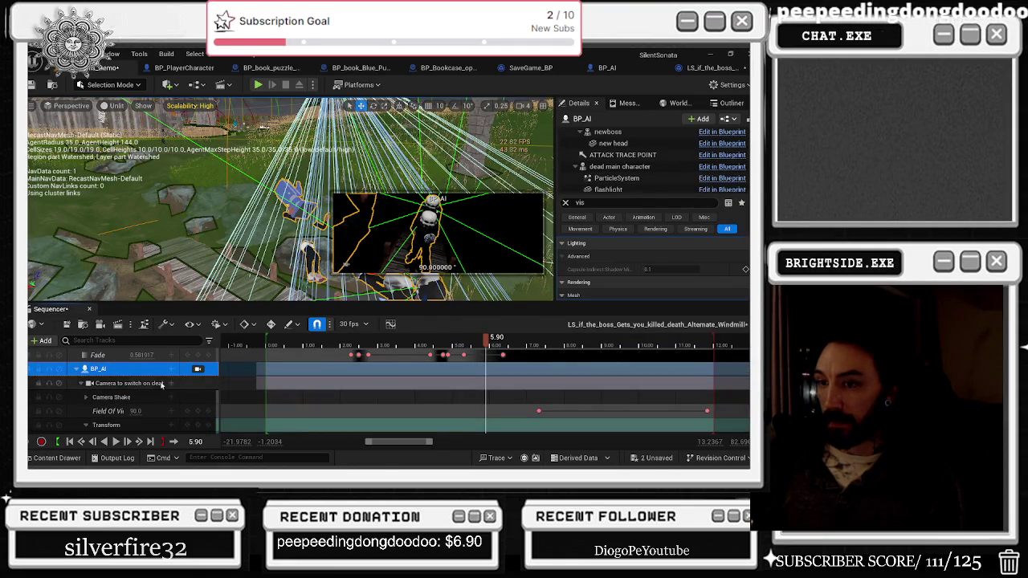
# Key the 'Camera to switch on death' Location Y at about 6.77 seconds, dragging it to 475.
pyautogui.click(122, 384)
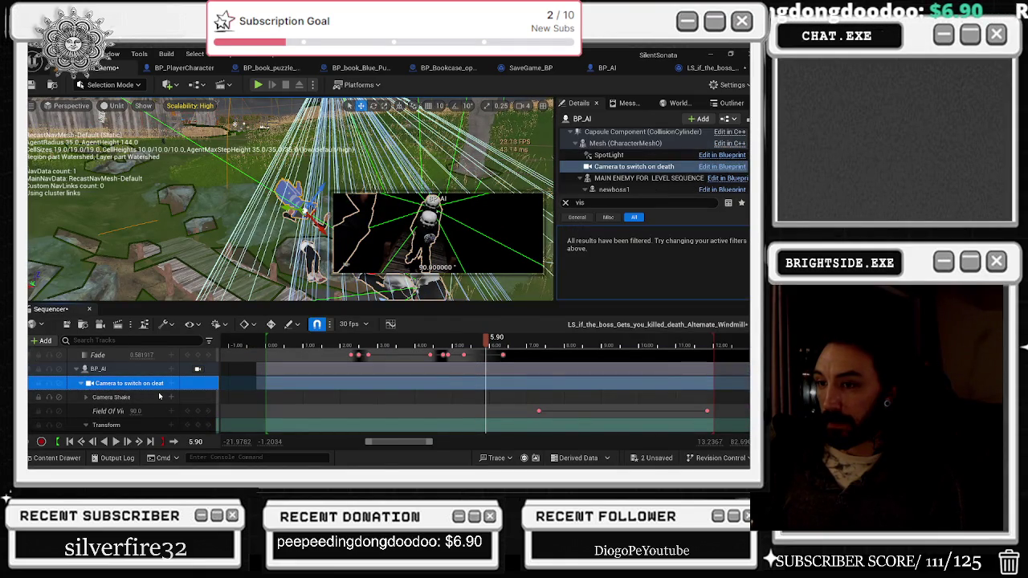
pyautogui.scroll(-2, 134, 399)
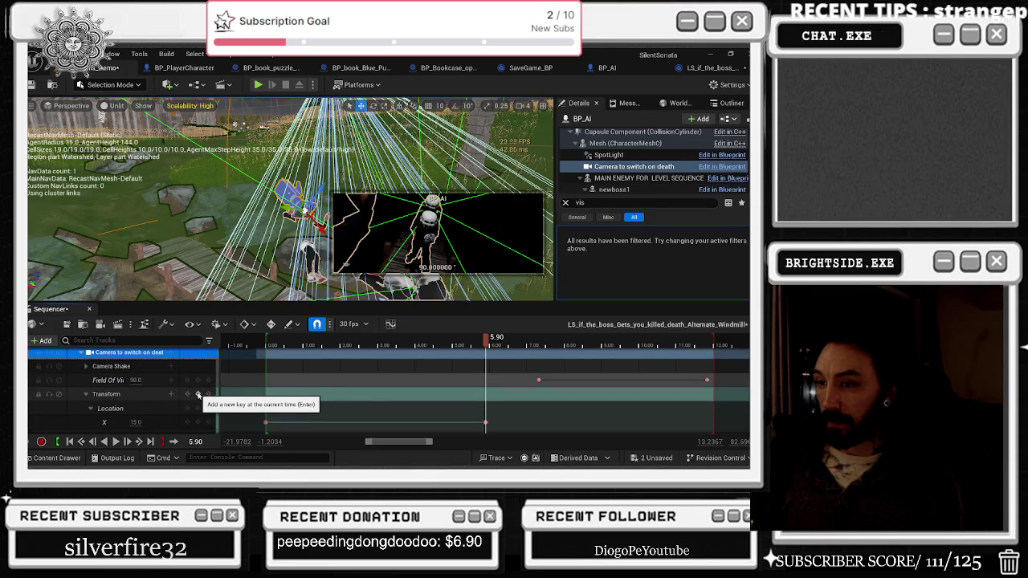
pyautogui.scroll(-1, 241, 386)
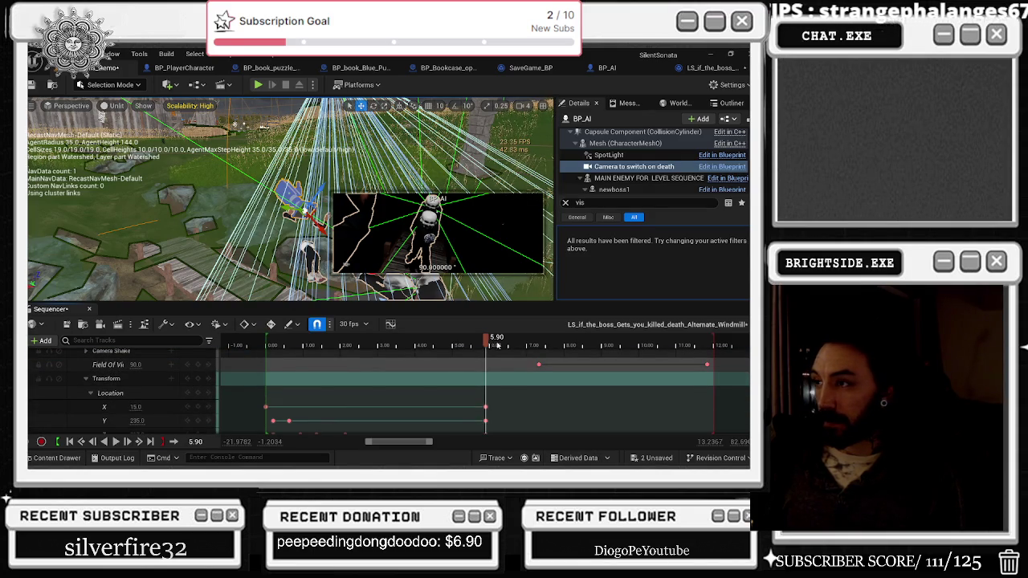
pyautogui.click(518, 345)
pyautogui.scroll(-1, 144, 413)
pyautogui.moveTo(136, 405); pyautogui.dragTo(362, 405)
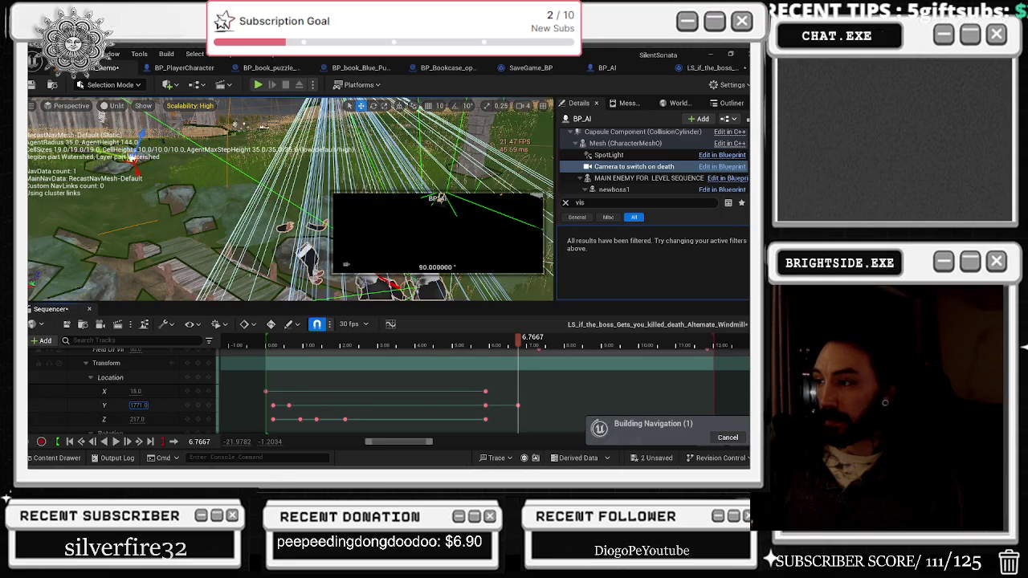
# Return the playhead to the keys at 5.90 seconds and select the rock in the level.
pyautogui.click(486, 405)
pyautogui.scroll(-3, 153, 373)
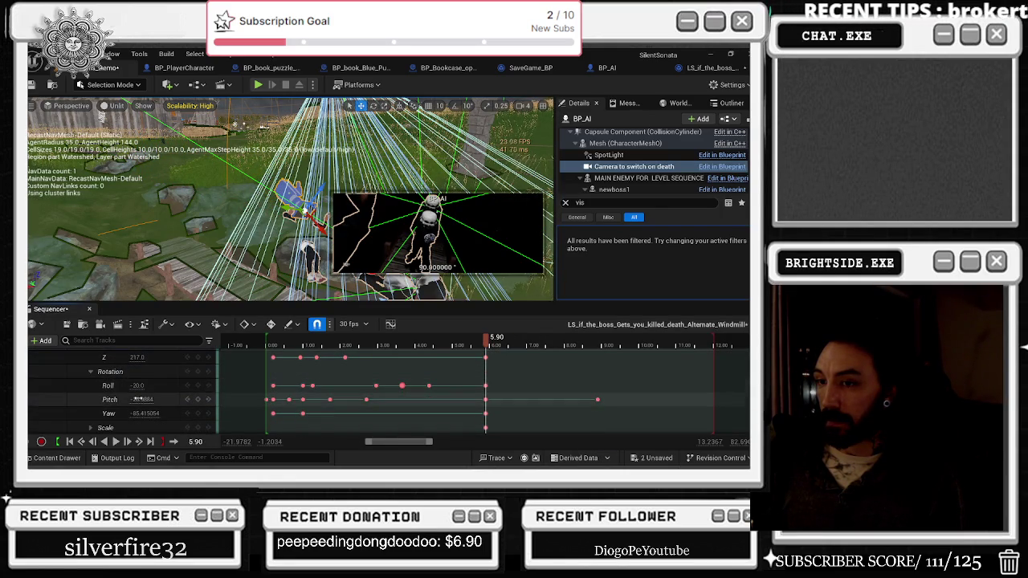
pyautogui.scroll(3, 138, 398)
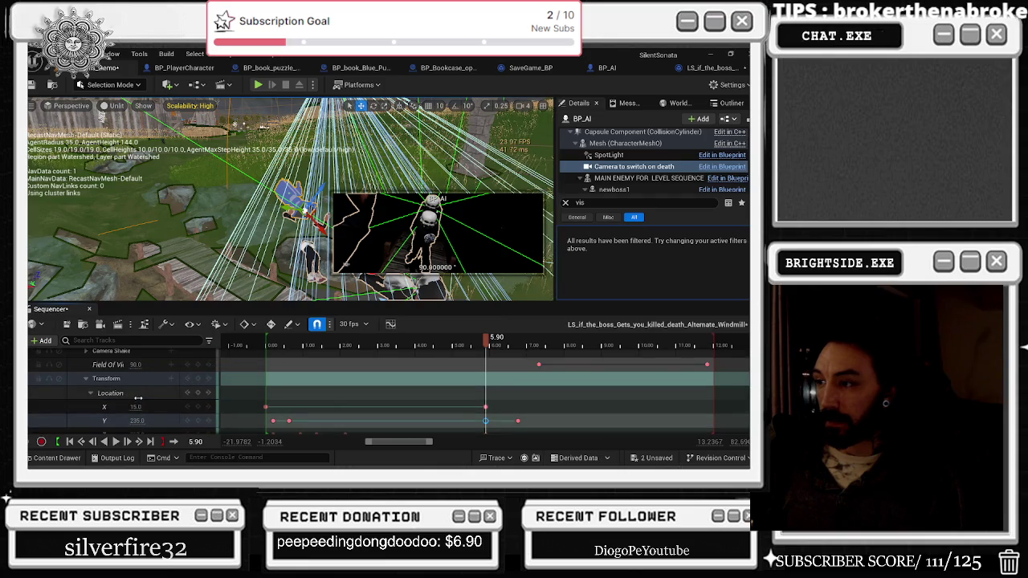
pyautogui.scroll(2, 138, 399)
pyautogui.click(388, 222)
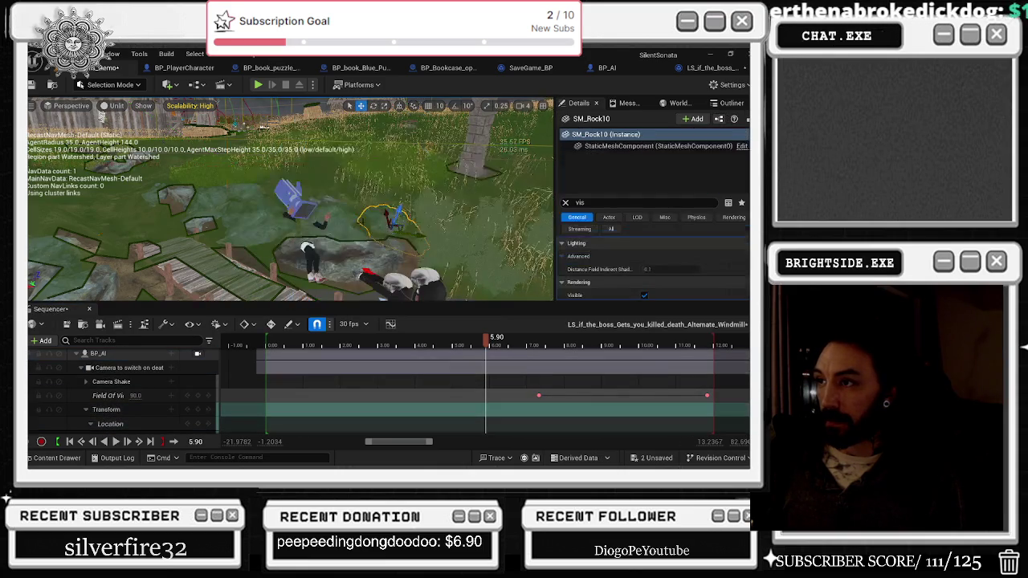
# Select the dead main character track under BP_AI and scrub the playhead to 6.30 seconds.
pyautogui.click(97, 354)
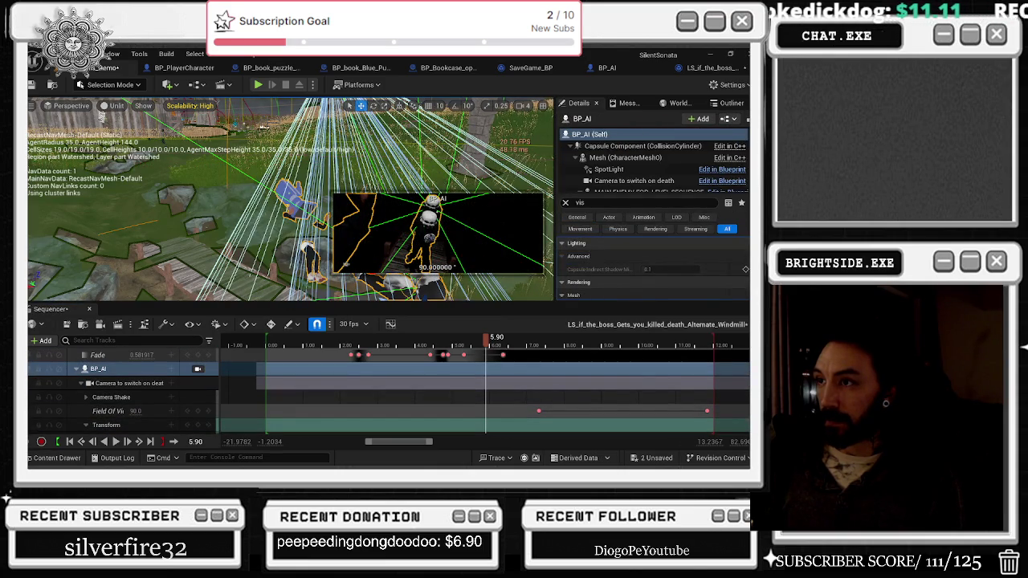
pyautogui.click(619, 166)
pyautogui.scroll(-5, 169, 378)
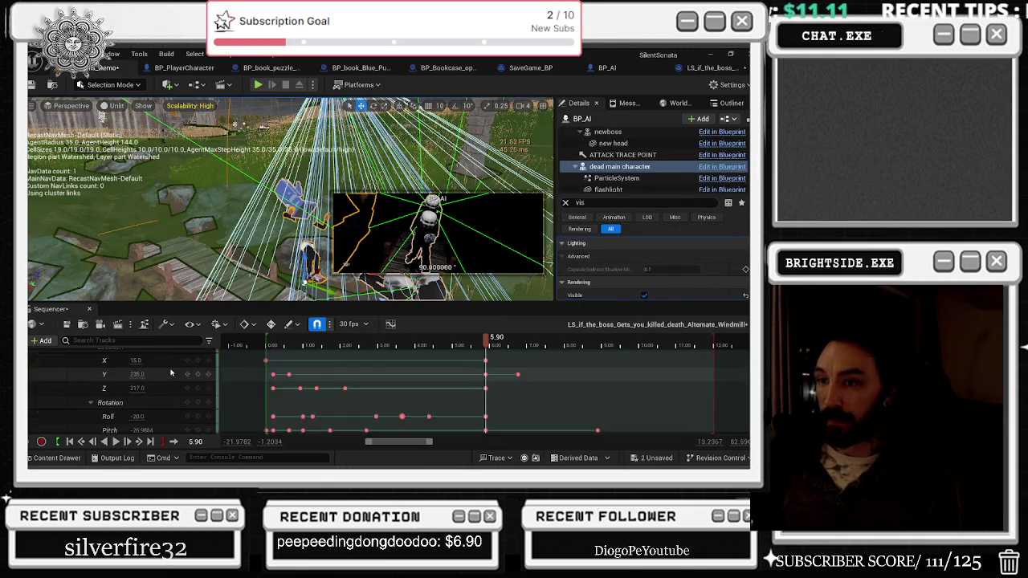
pyautogui.scroll(-3, 169, 377)
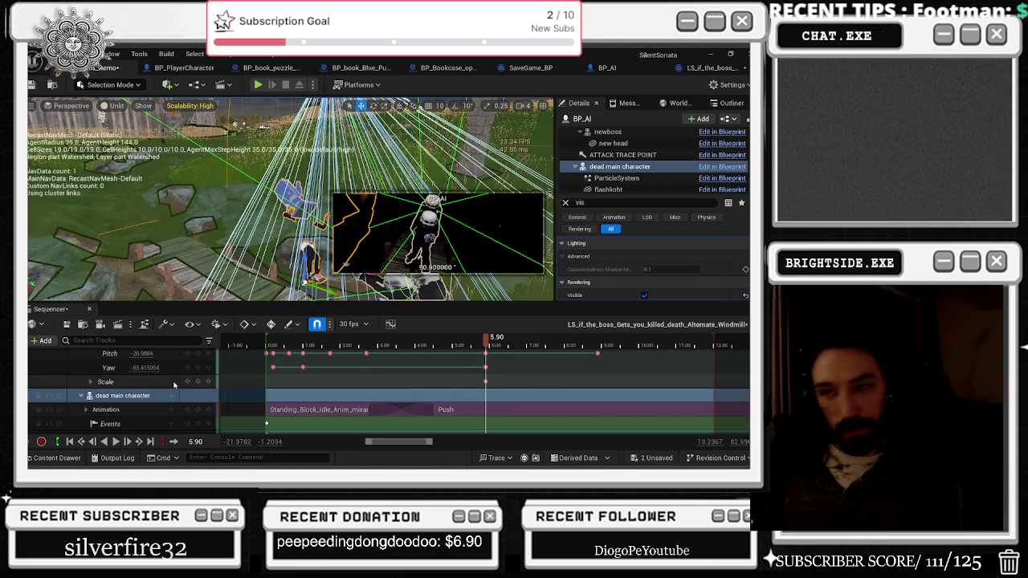
pyautogui.scroll(-1, 170, 384)
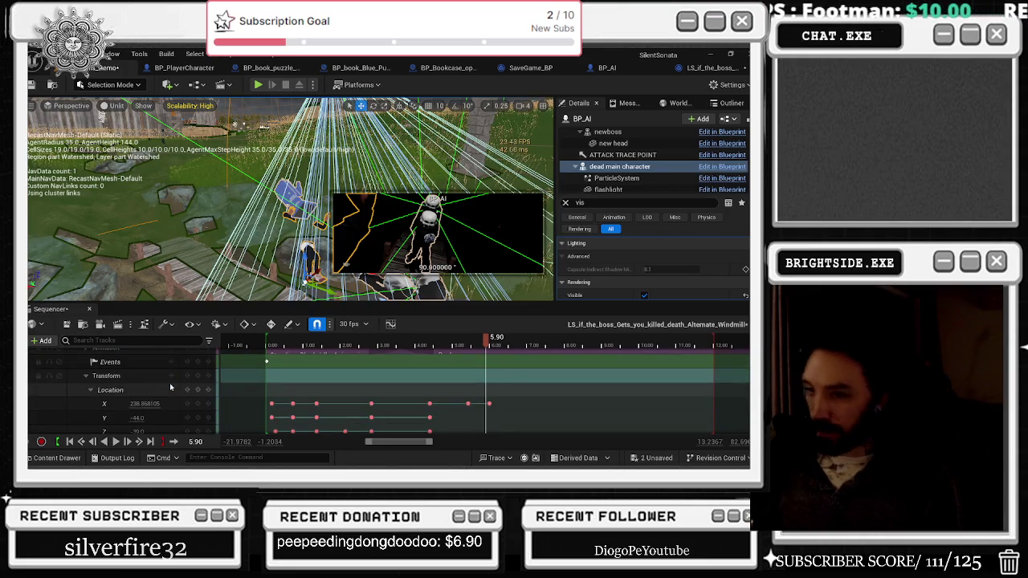
pyautogui.scroll(-2, 172, 389)
pyautogui.click(488, 341)
pyautogui.moveTo(488, 340); pyautogui.dragTo(500, 341)
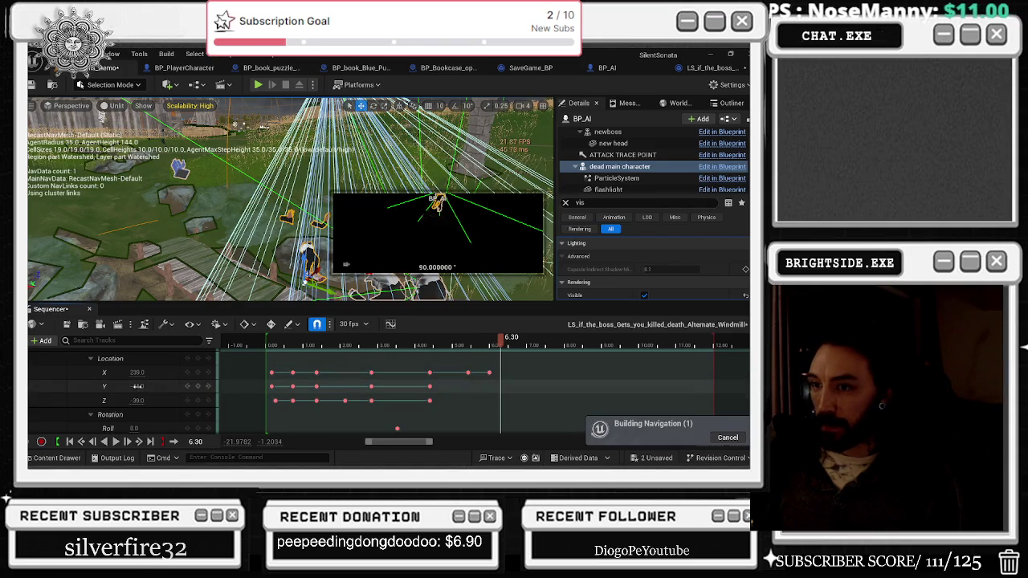
# Drag the dead character's Location X and Y at 6.30 to key X 923, Y -155.
pyautogui.moveTo(138, 387); pyautogui.dragTo(137, 372)
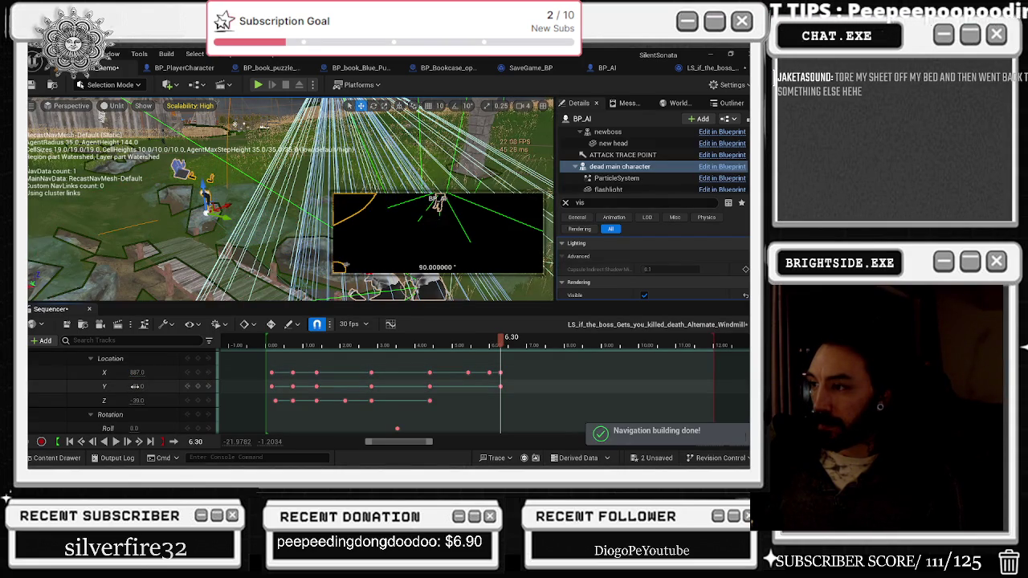
pyautogui.hotkey('ctrl', 'z')
pyautogui.hotkey('ctrl', 'z')
pyautogui.hotkey('ctrl', 'z')
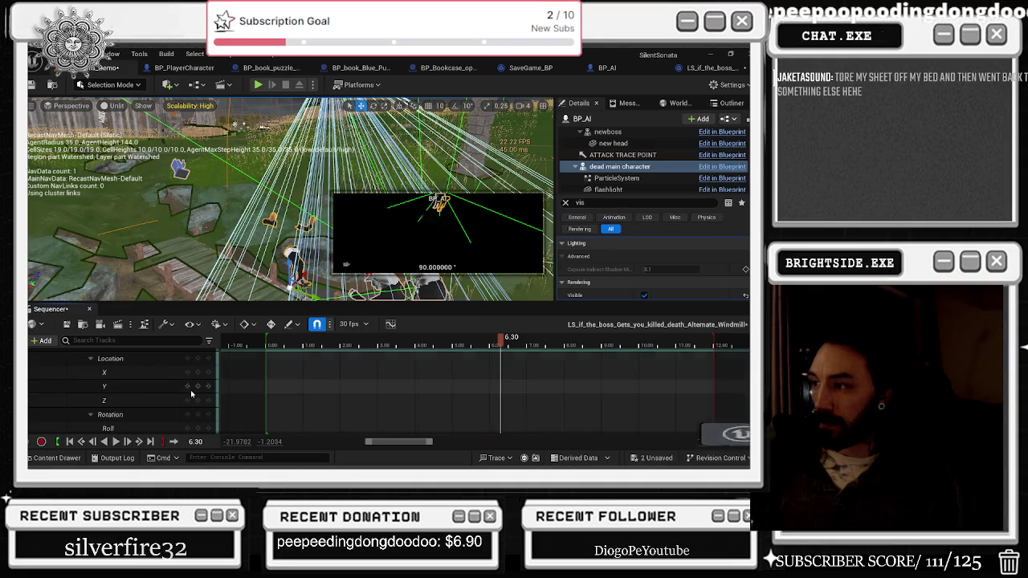
pyautogui.moveTo(138, 372)
pyautogui.mouseDown()
pyautogui.moveTo(137, 387)
pyautogui.moveTo(137, 372)
pyautogui.mouseUp()
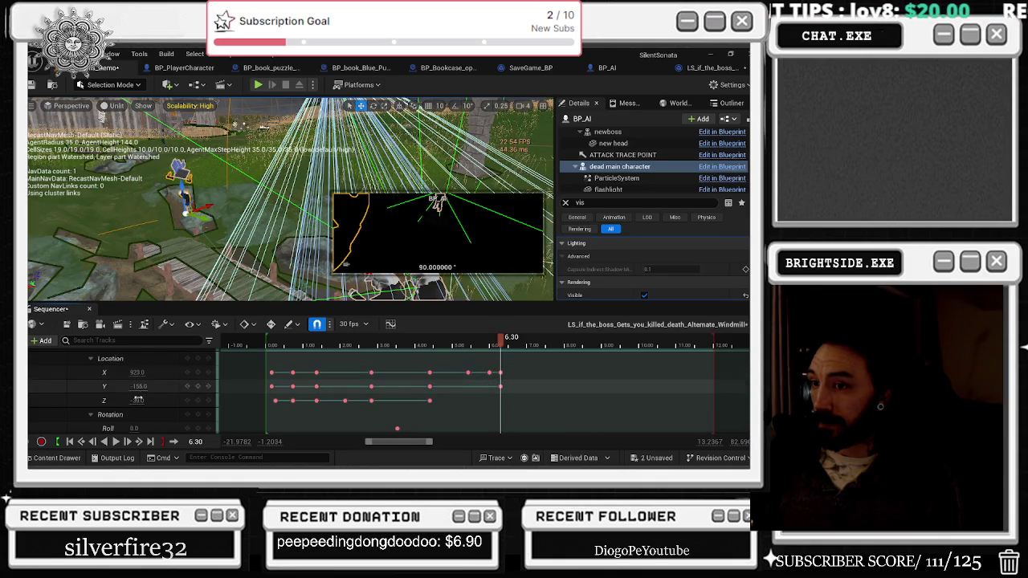
pyautogui.click(462, 346)
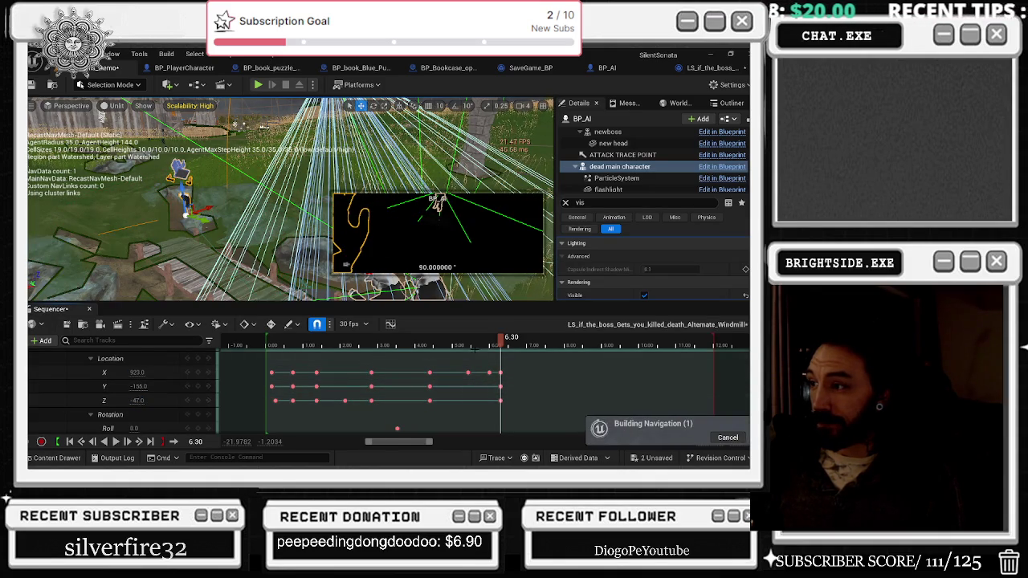
pyautogui.press('space')
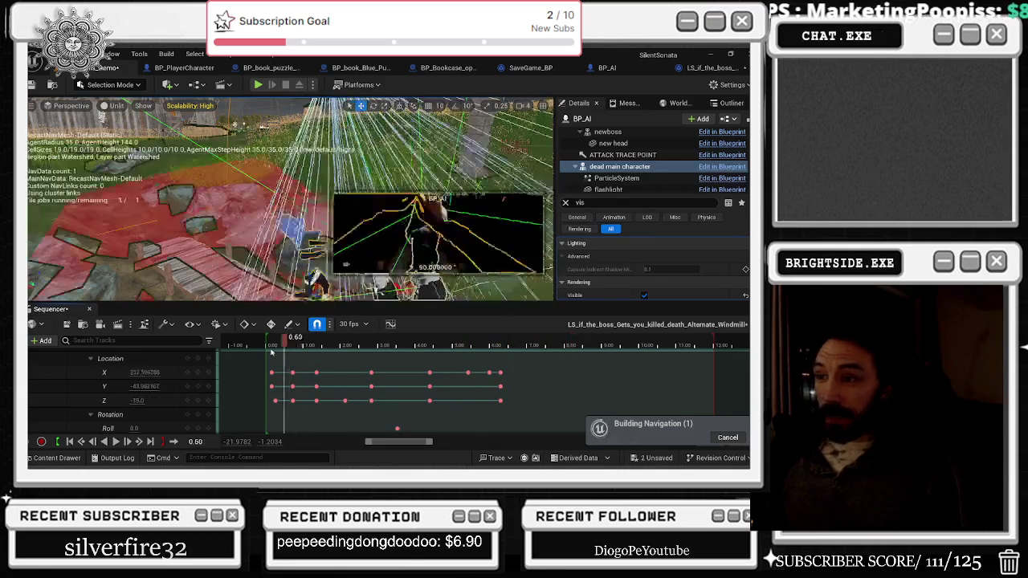
pyautogui.press('space')
pyautogui.press('g')
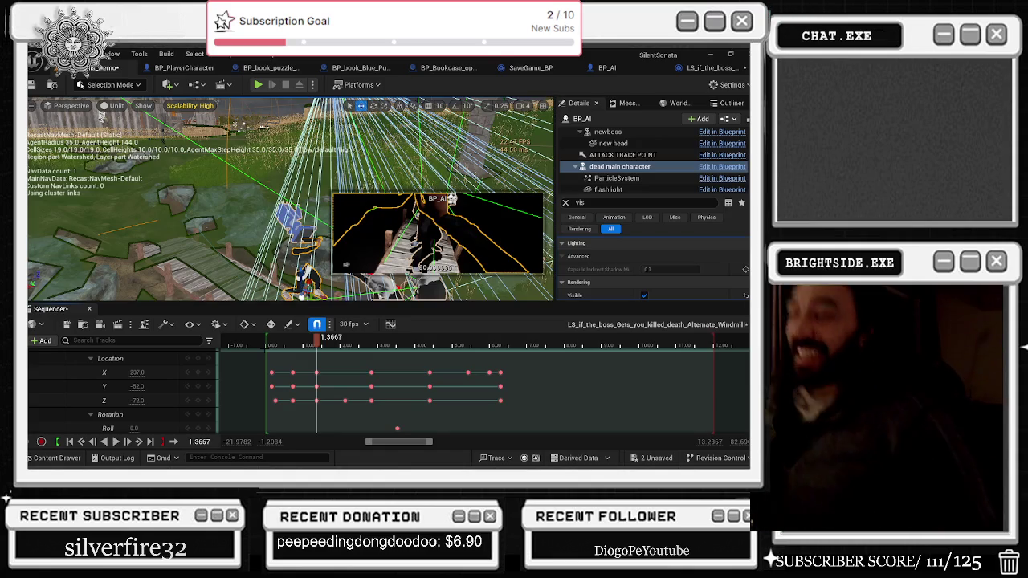
pyautogui.click(268, 346)
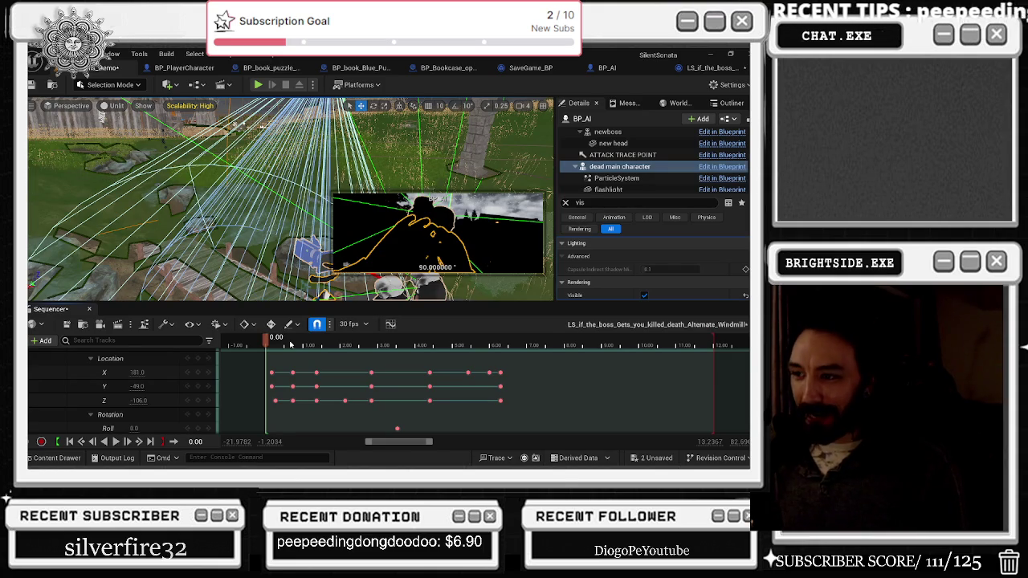
pyautogui.press('space')
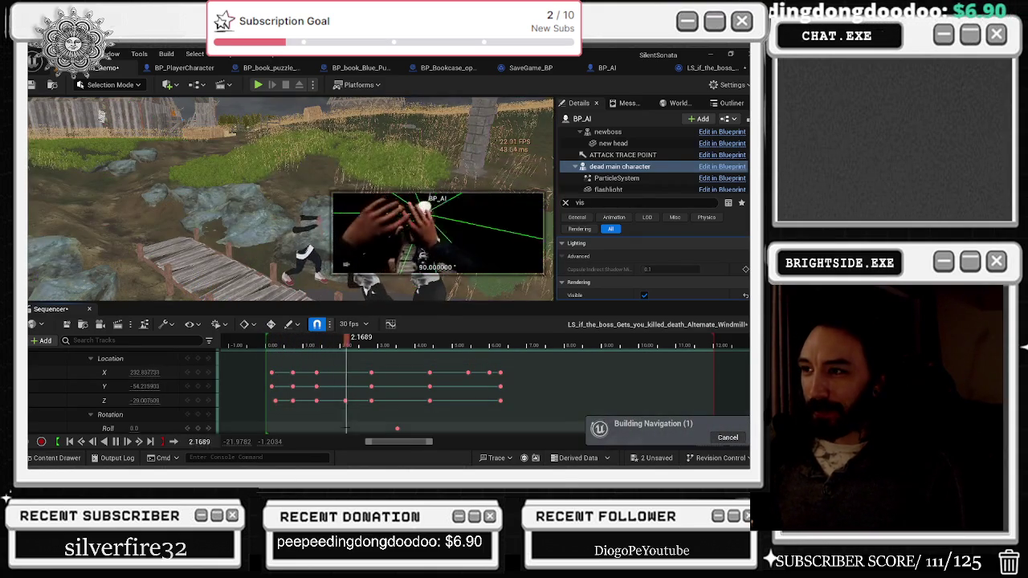
pyautogui.press('space')
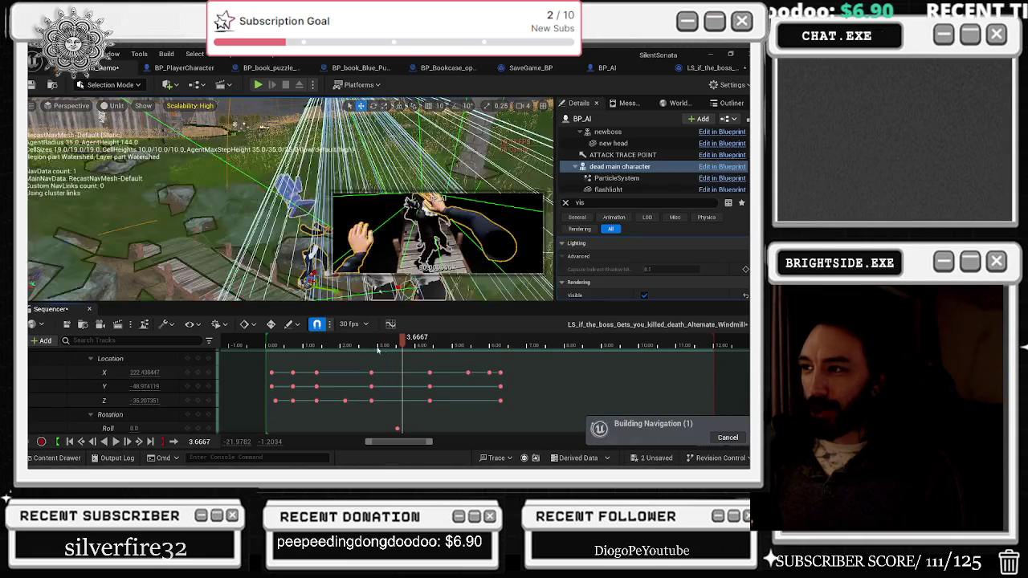
pyautogui.press('Up')
pyautogui.press('space')
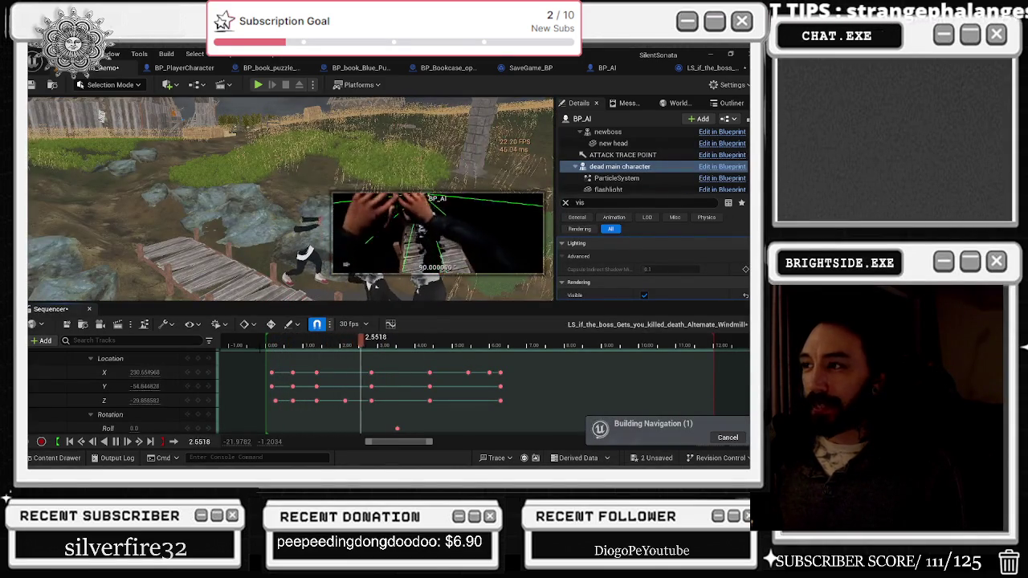
pyautogui.press('space')
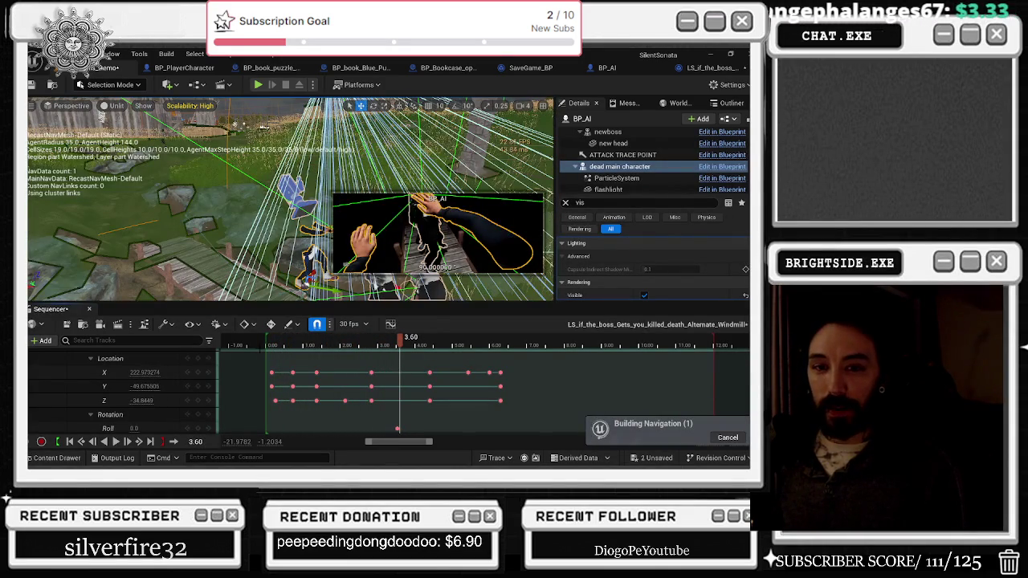
pyautogui.moveTo(325, 341)
pyautogui.mouseDown()
pyautogui.moveTo(298, 344)
pyautogui.moveTo(278, 364)
pyautogui.mouseUp()
pyautogui.press('space')
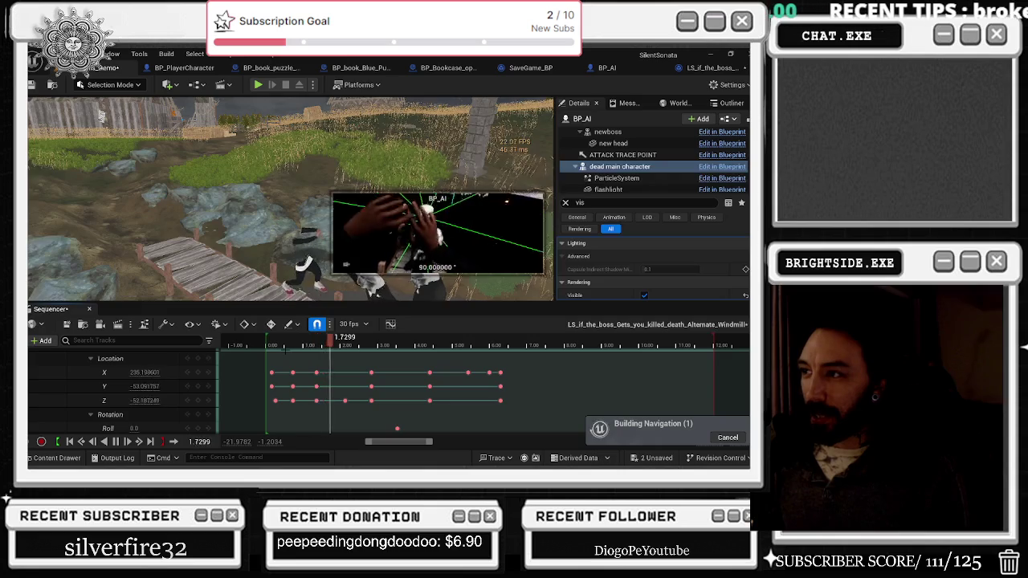
pyautogui.press('g')
pyautogui.press('space')
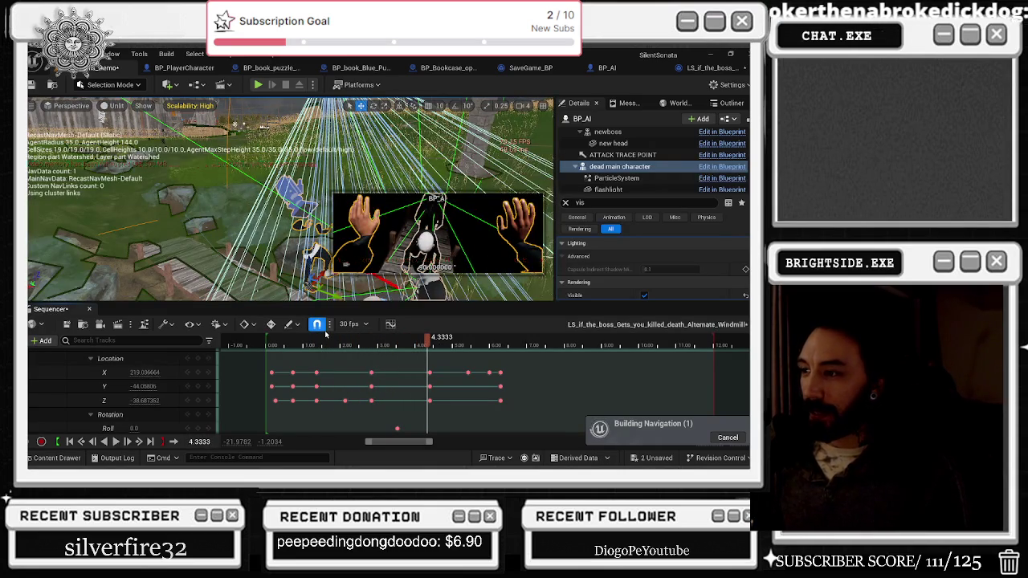
pyautogui.press('g')
pyautogui.press('space')
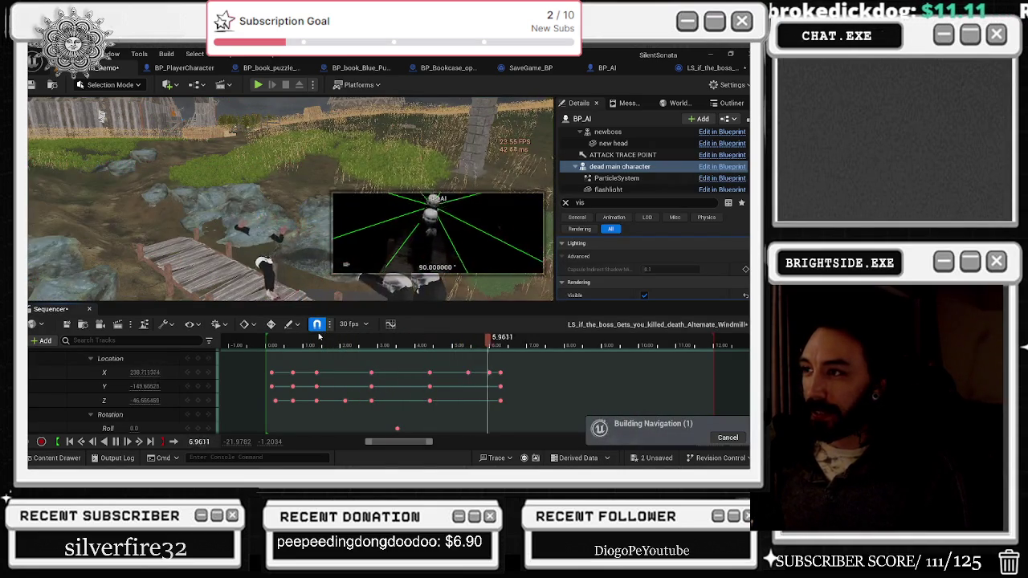
pyautogui.press('g')
pyautogui.press('space')
pyautogui.click(453, 347)
pyautogui.moveTo(452, 347); pyautogui.dragTo(459, 347)
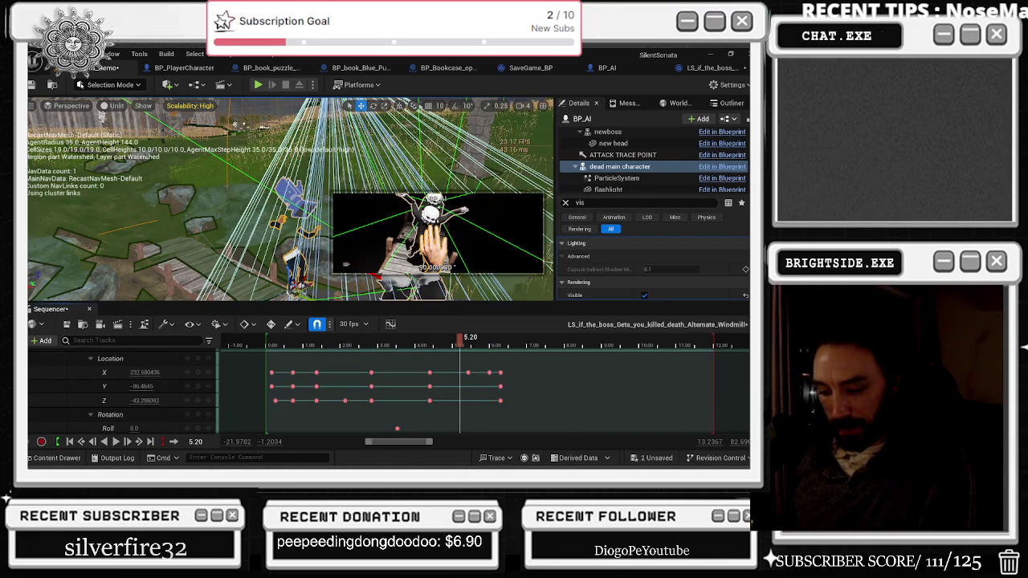
pyautogui.click(369, 348)
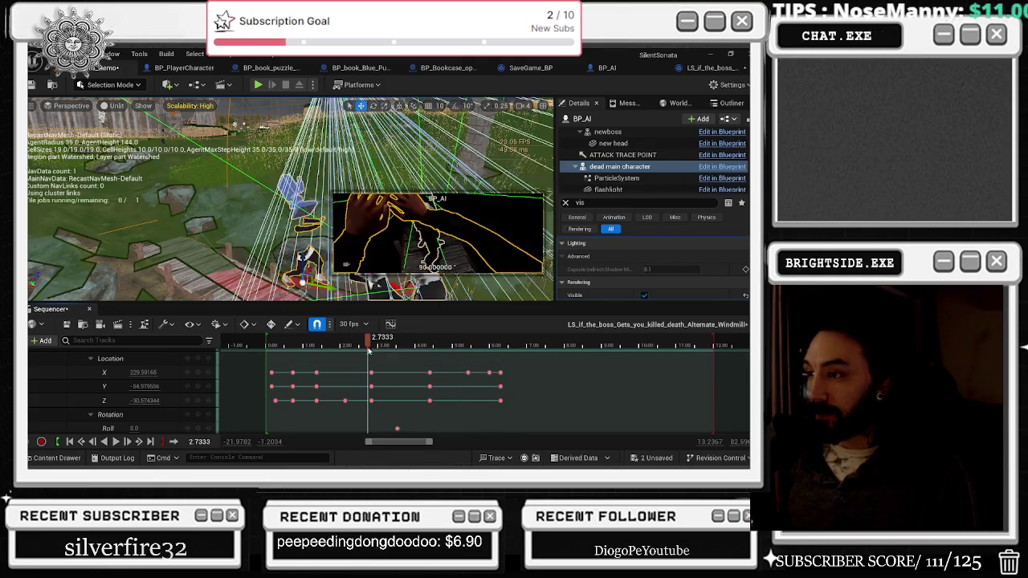
pyautogui.press('space')
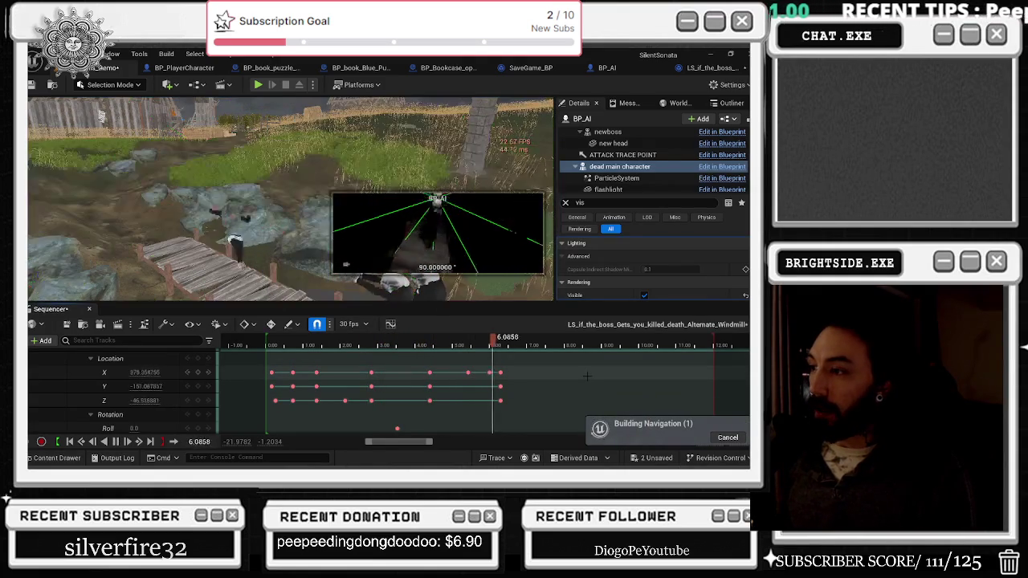
pyautogui.press('space')
pyautogui.press('g')
pyautogui.press('g')
pyautogui.press('space')
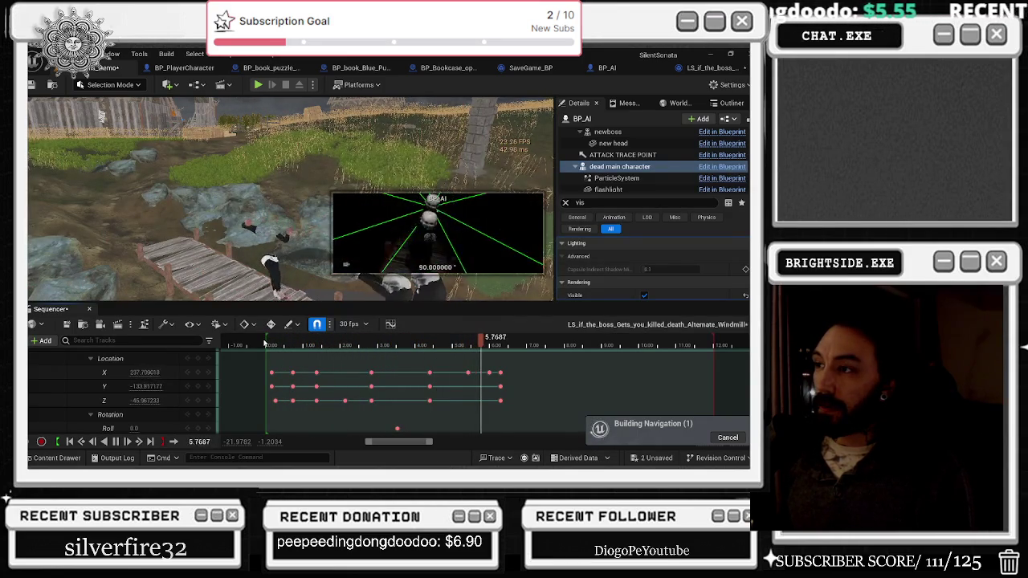
pyautogui.press('space')
pyautogui.press('g')
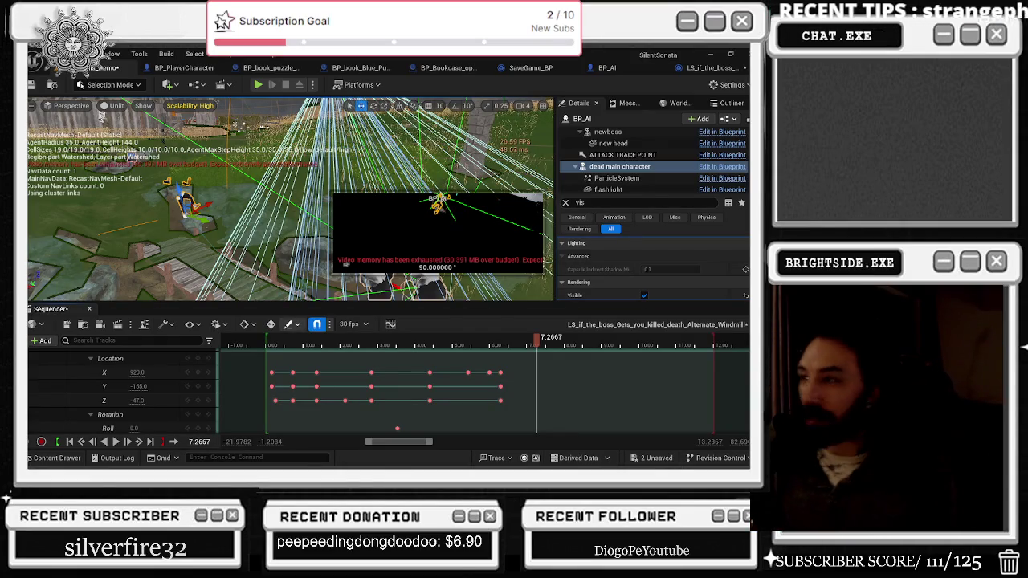
# Step the playhead from 1.70 to about 1.8 seconds on the dead main character's location track.
pyautogui.click(329, 345)
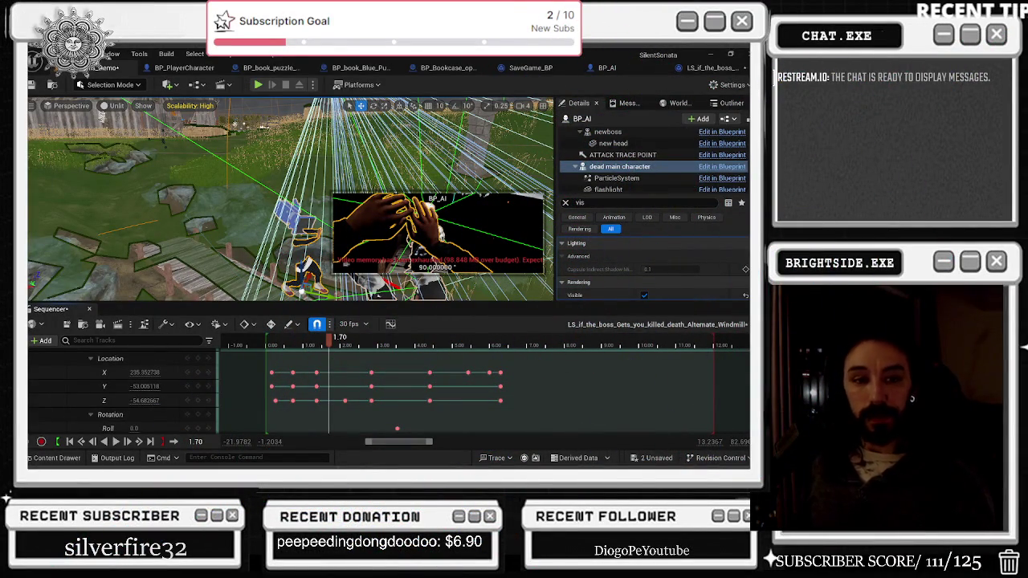
pyautogui.click(335, 343)
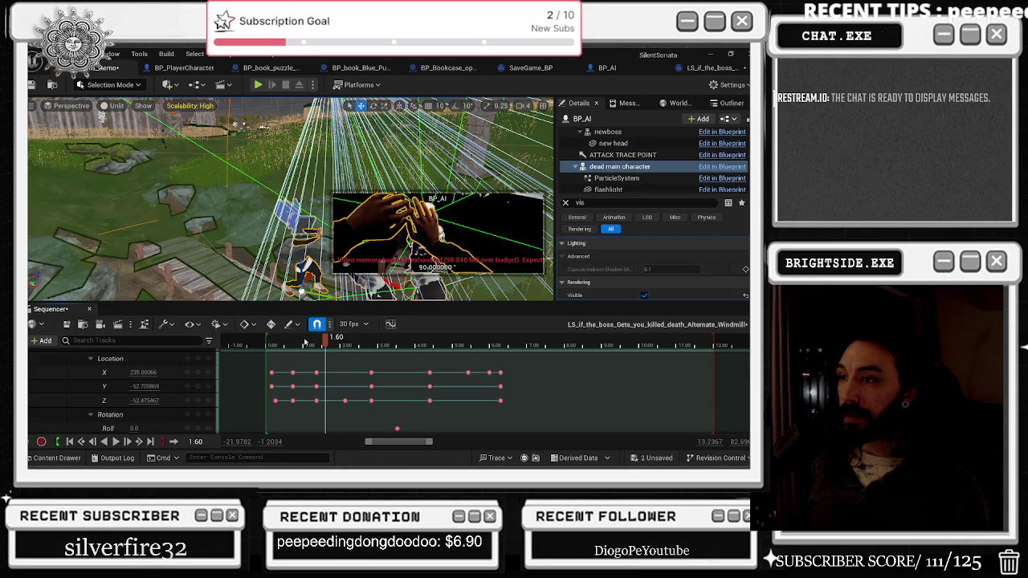
# Key the dead character's Location X at 3.90 seconds as 220, nudge it to 218, and preview playback.
pyautogui.moveTo(335, 344); pyautogui.dragTo(415, 339)
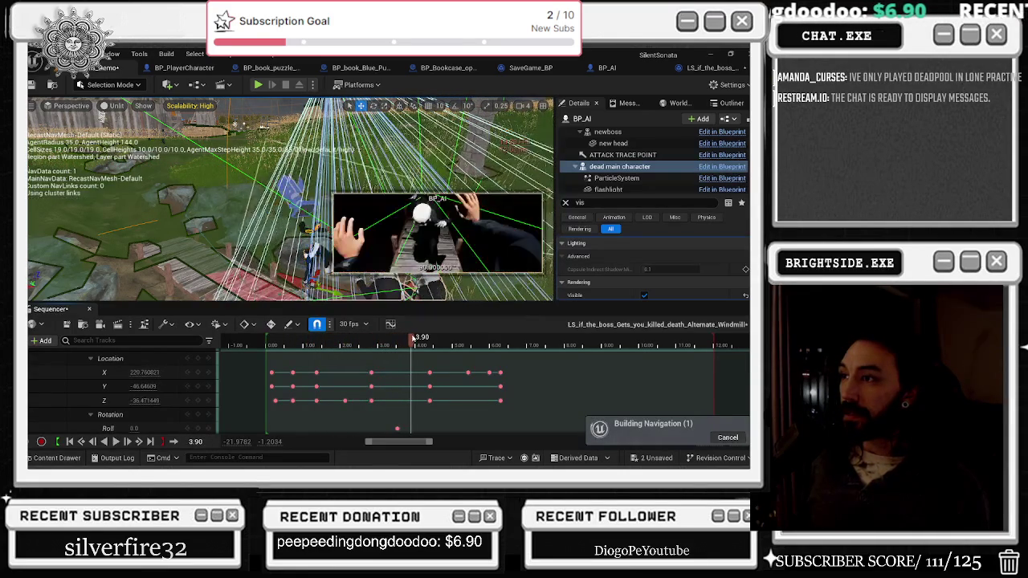
pyautogui.doubleClick(137, 372)
pyautogui.write('220')
pyautogui.press('Return')
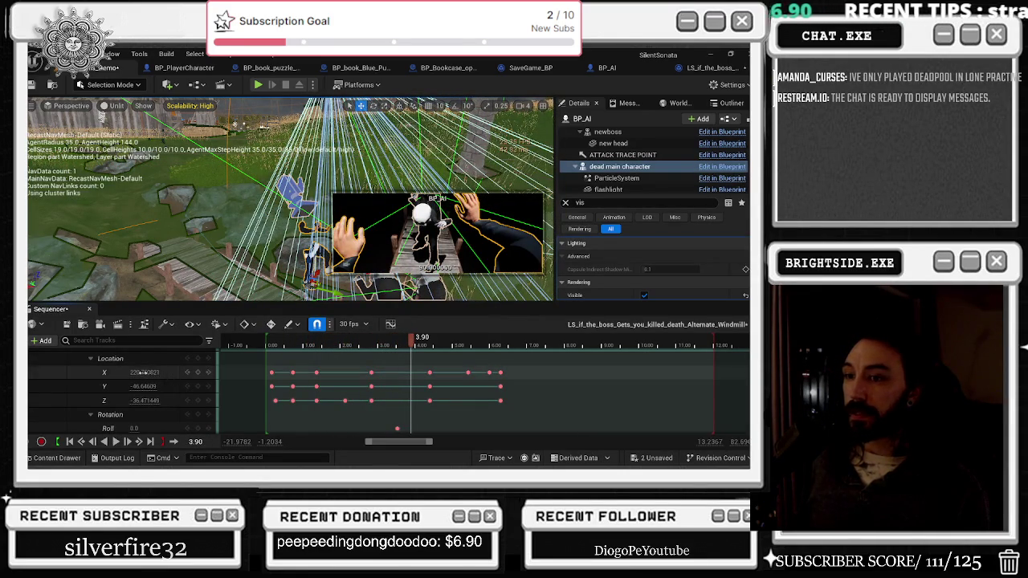
pyautogui.moveTo(137, 372); pyautogui.dragTo(135, 372)
pyautogui.write('232')
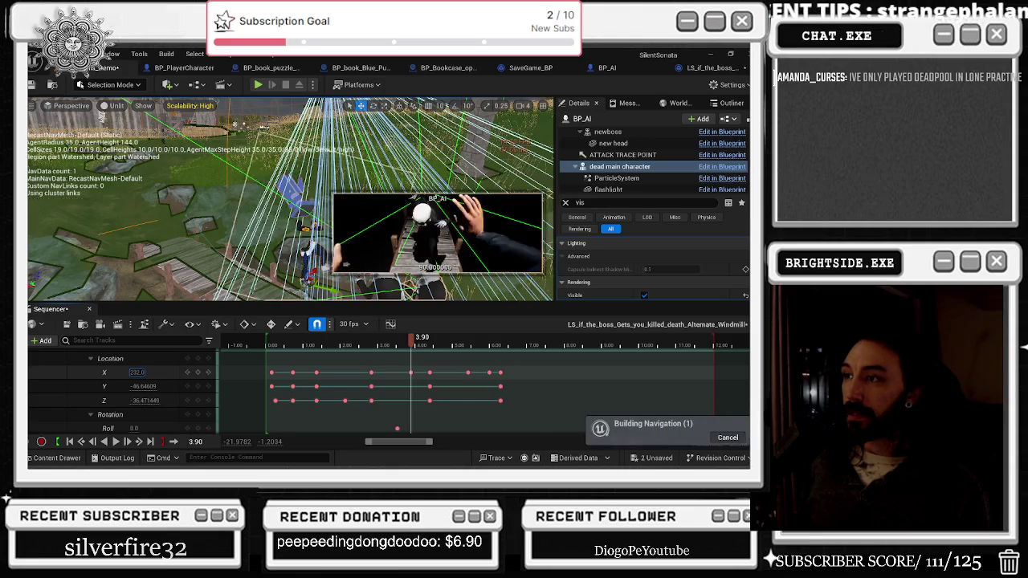
pyautogui.press('space')
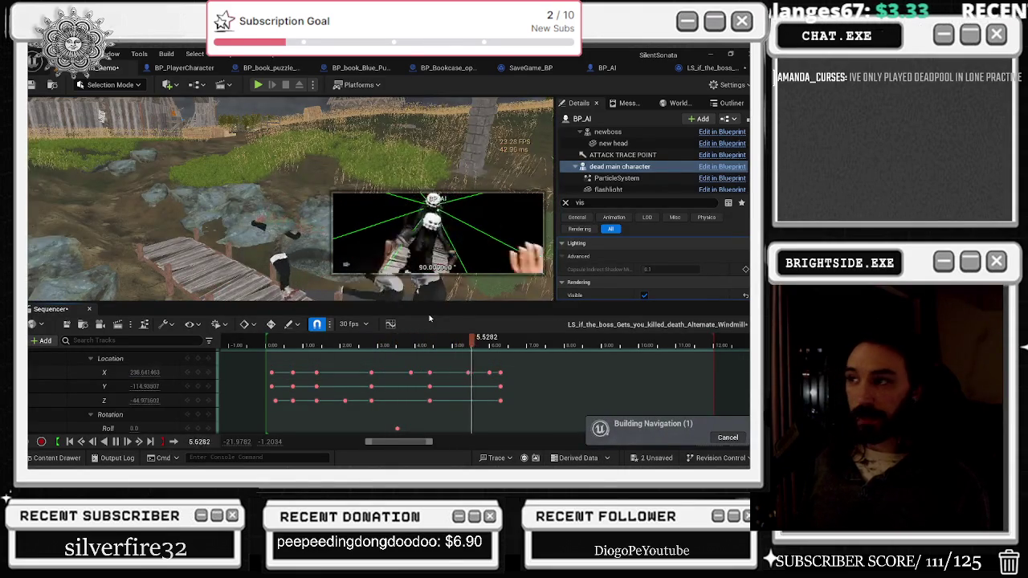
pyautogui.click(459, 345)
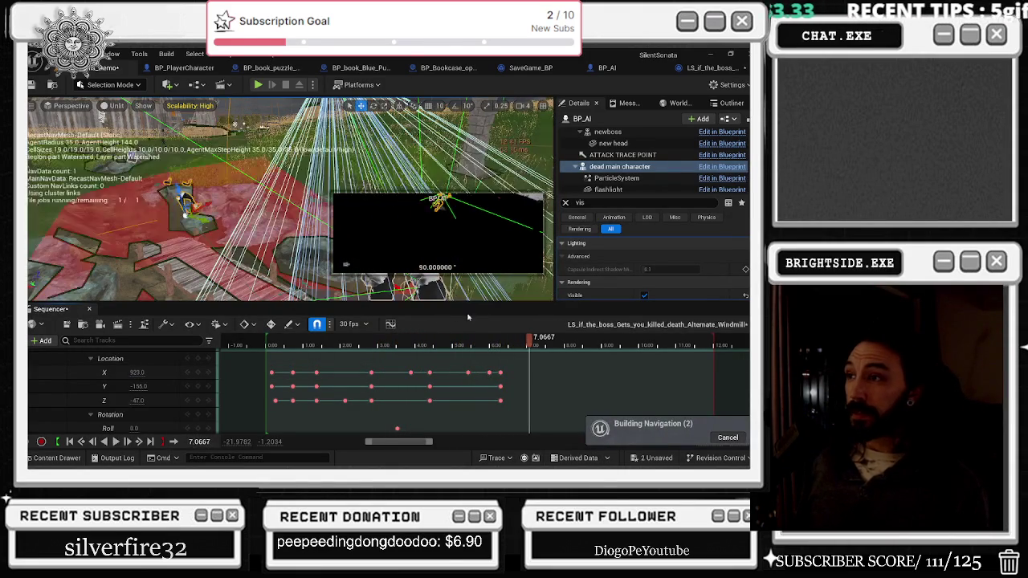
pyautogui.press('space')
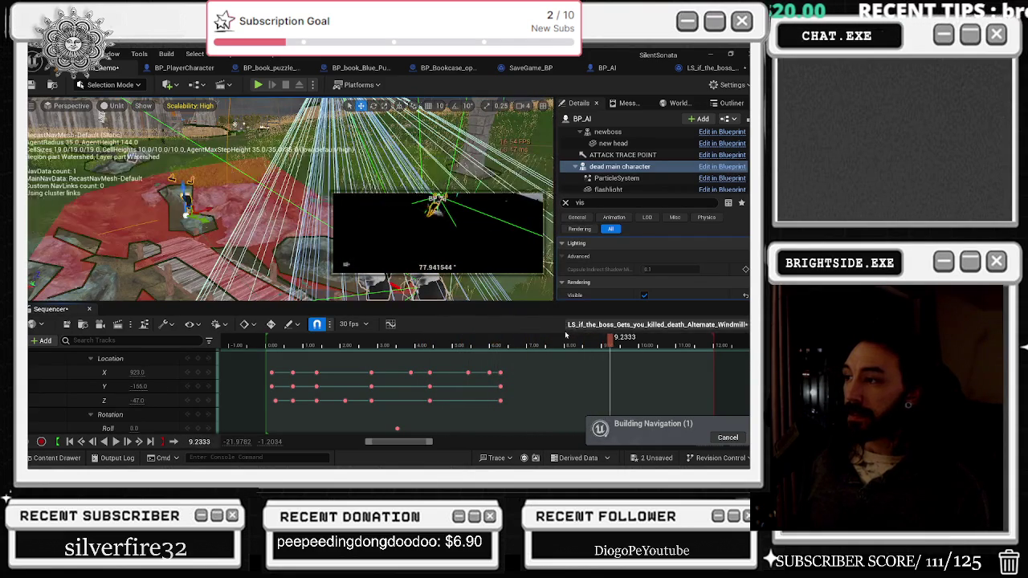
pyautogui.click(488, 344)
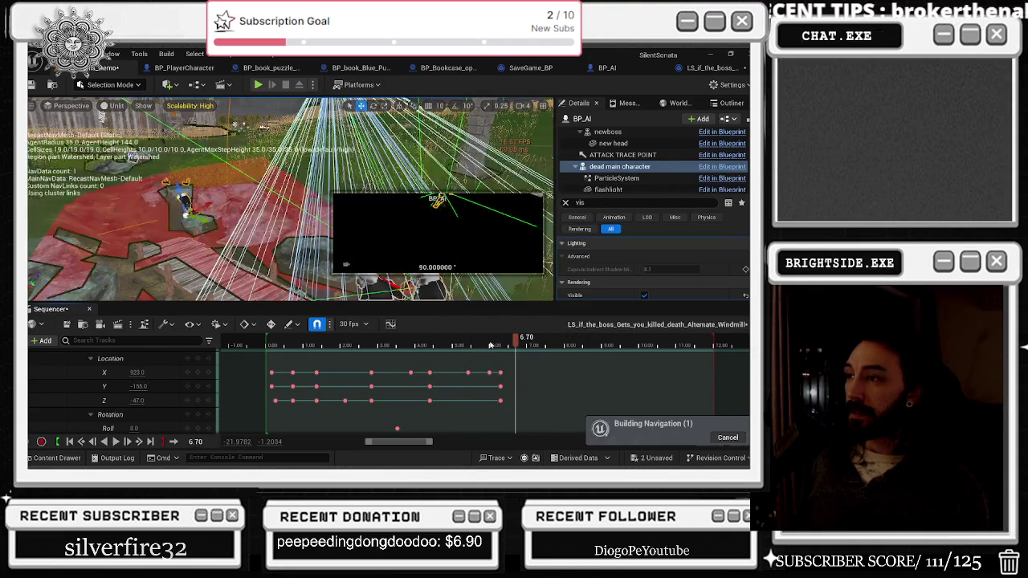
pyautogui.click(507, 343)
pyautogui.moveTo(509, 341); pyautogui.dragTo(516, 341)
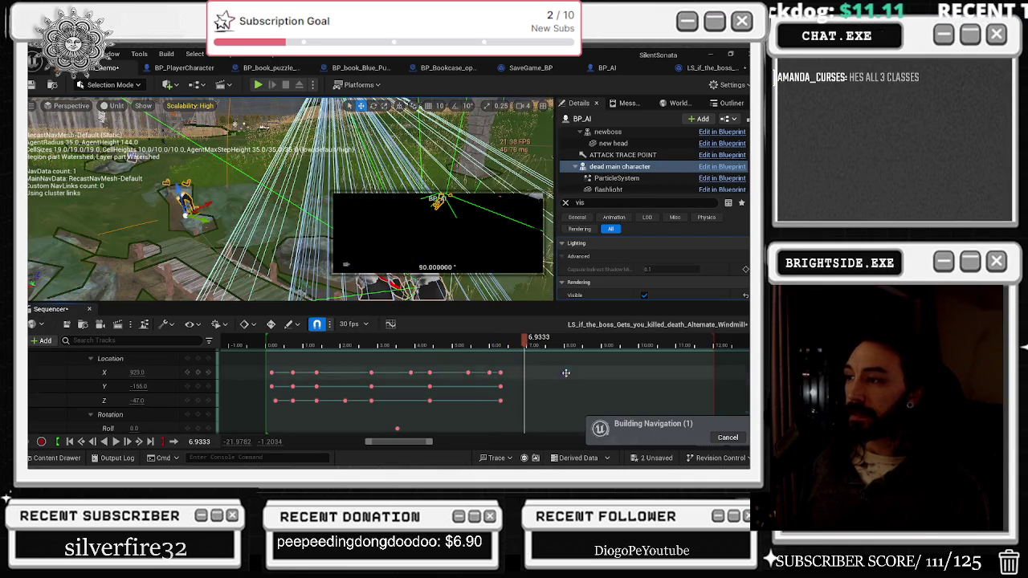
pyautogui.scroll(-2, 566, 372)
pyautogui.scroll(3, 565, 372)
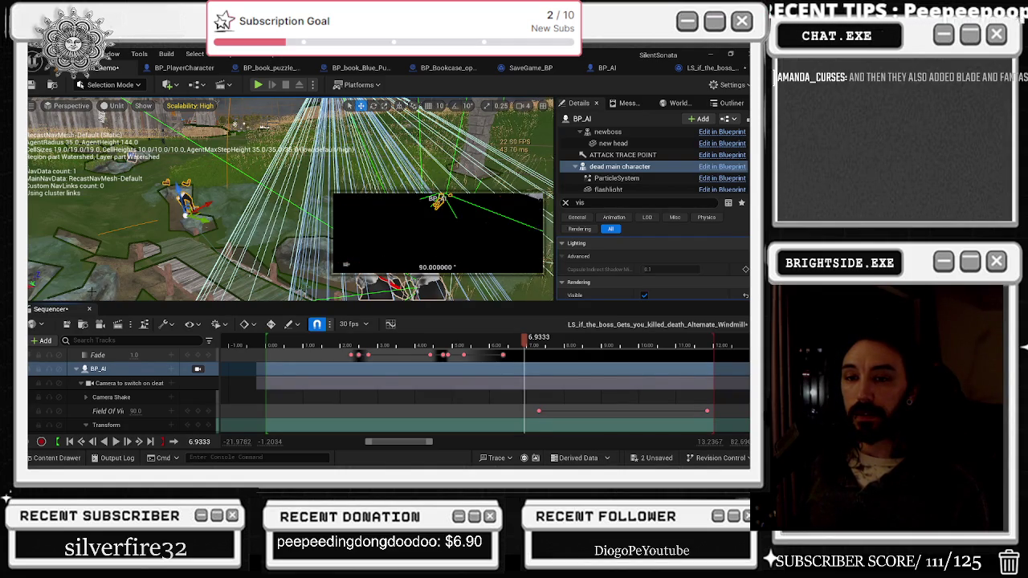
pyautogui.moveTo(521, 343)
pyautogui.mouseDown()
pyautogui.moveTo(458, 347)
pyautogui.moveTo(509, 347)
pyautogui.mouseUp()
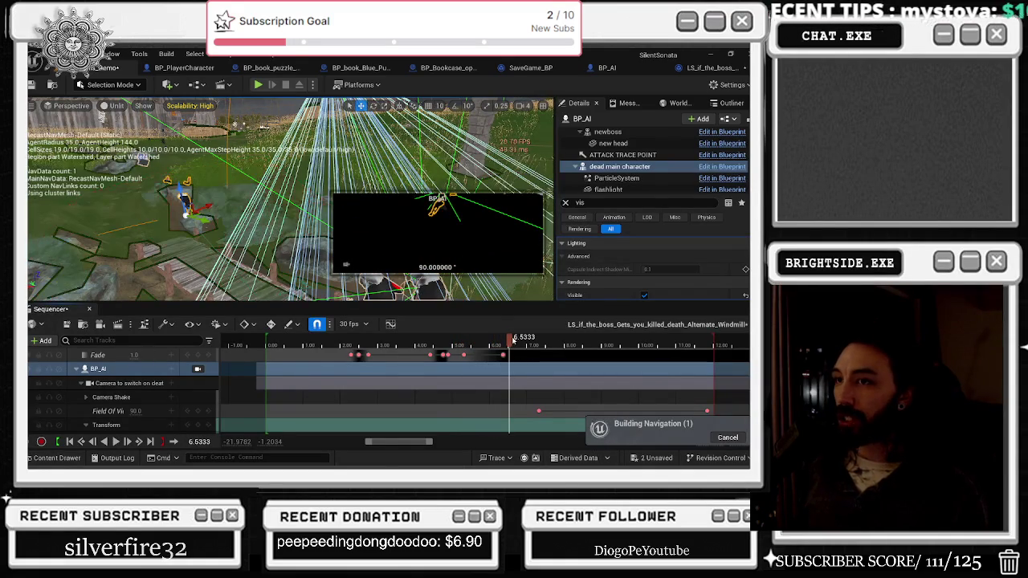
pyautogui.moveTo(509, 347); pyautogui.dragTo(482, 349)
pyautogui.scroll(-2, 482, 385)
pyautogui.click(475, 349)
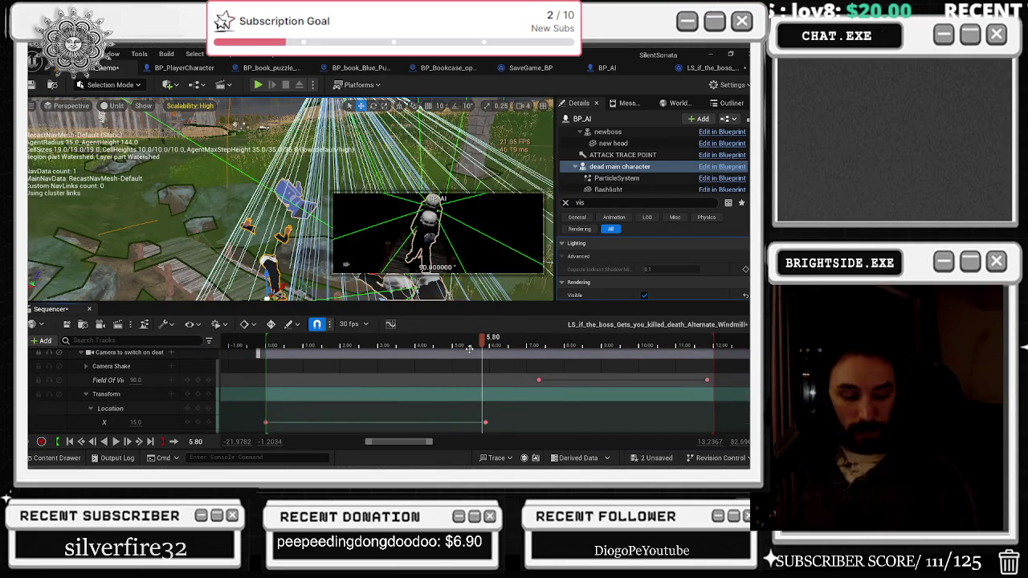
pyautogui.press('space')
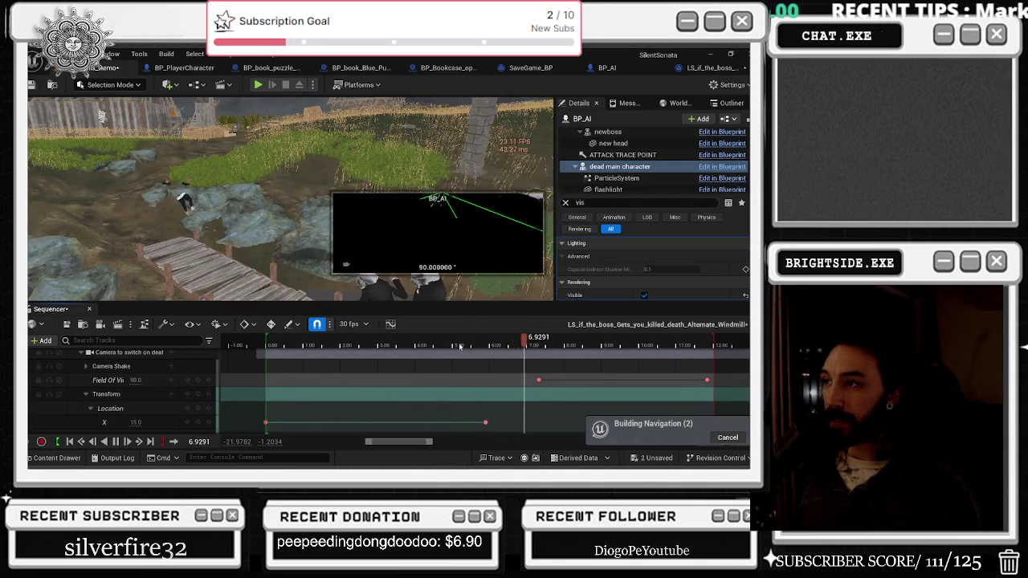
pyautogui.click(565, 344)
pyautogui.click(462, 344)
pyautogui.press('space')
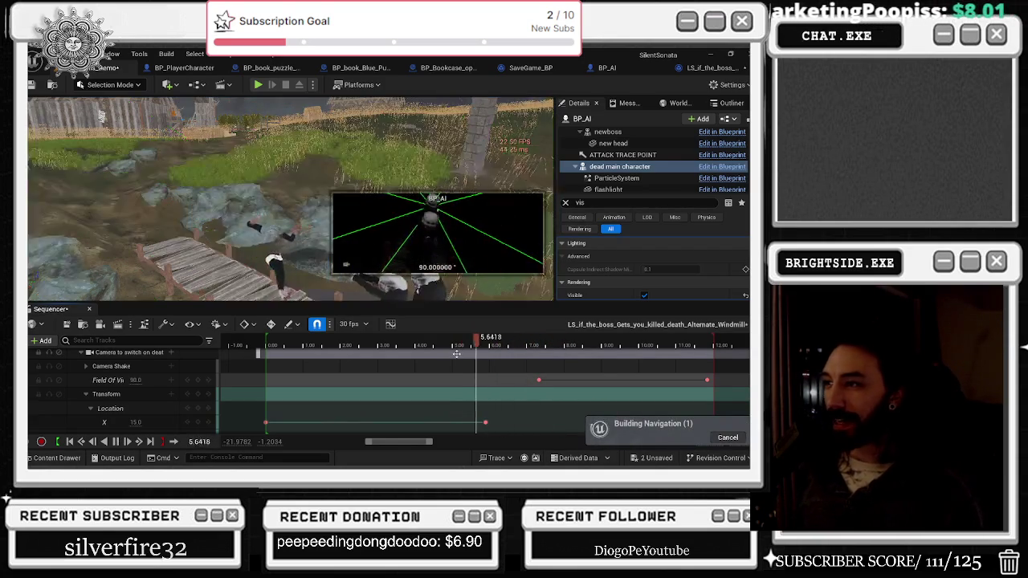
pyautogui.press('space')
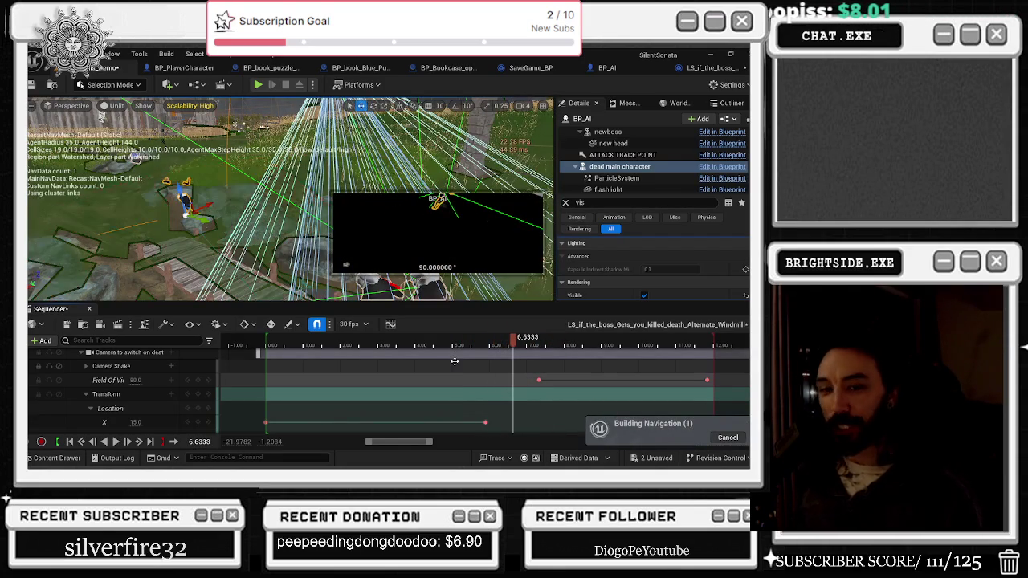
pyautogui.click(426, 344)
pyautogui.press('space')
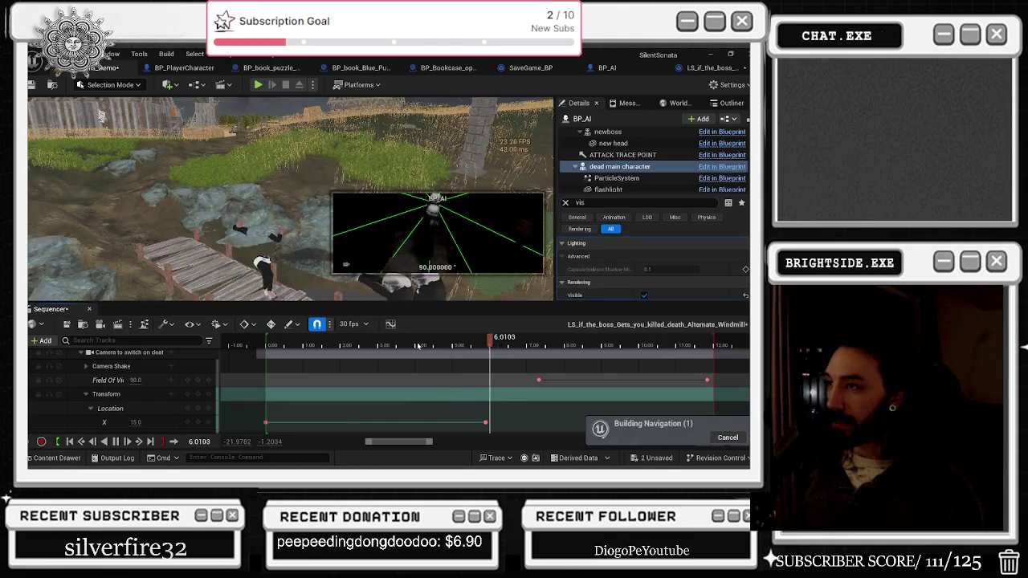
pyautogui.press('space')
pyautogui.press('space')
pyautogui.press('space')
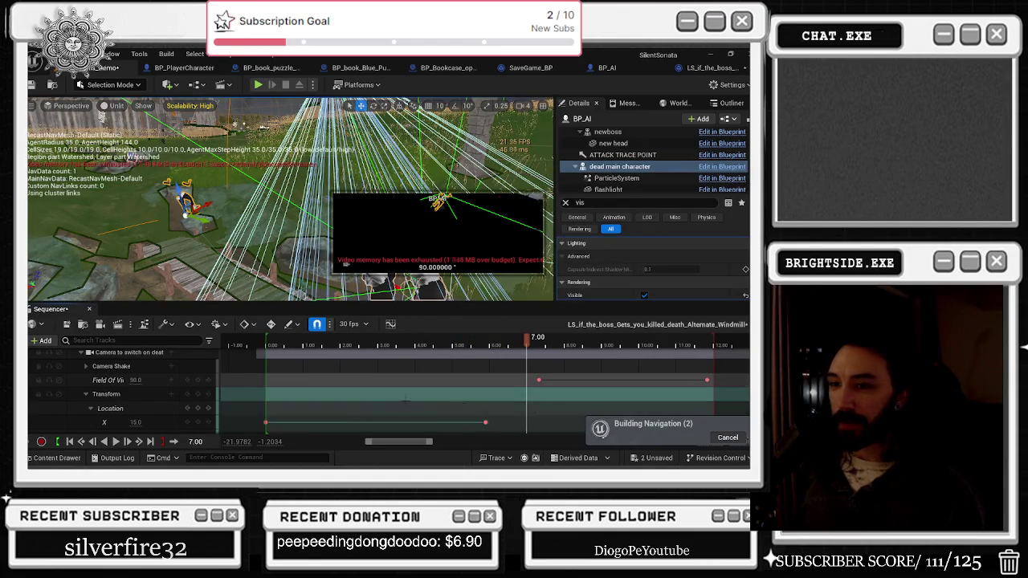
pyautogui.scroll(2, 349, 393)
pyautogui.scroll(-5, 350, 393)
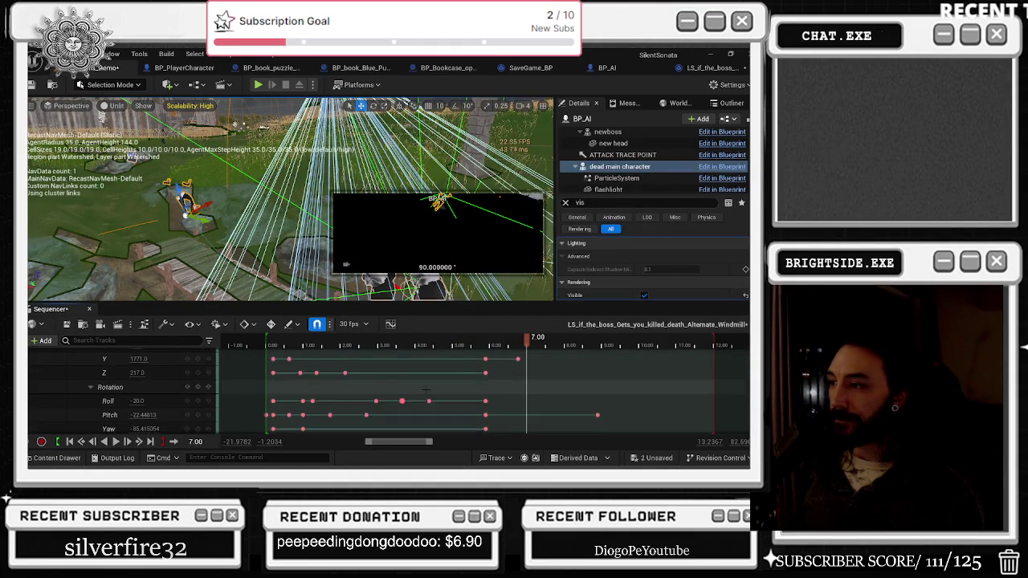
# Select the dead main character's Y location key at 6.7667 and drag the Y value to re-key it.
pyautogui.scroll(2, 599, 385)
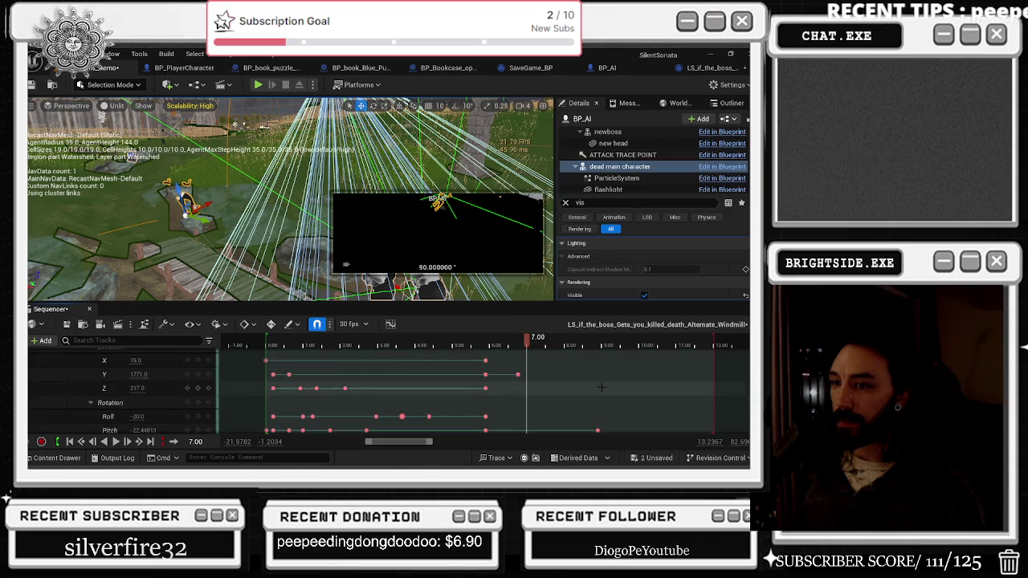
pyautogui.click(517, 375)
pyautogui.scroll(-5, 548, 376)
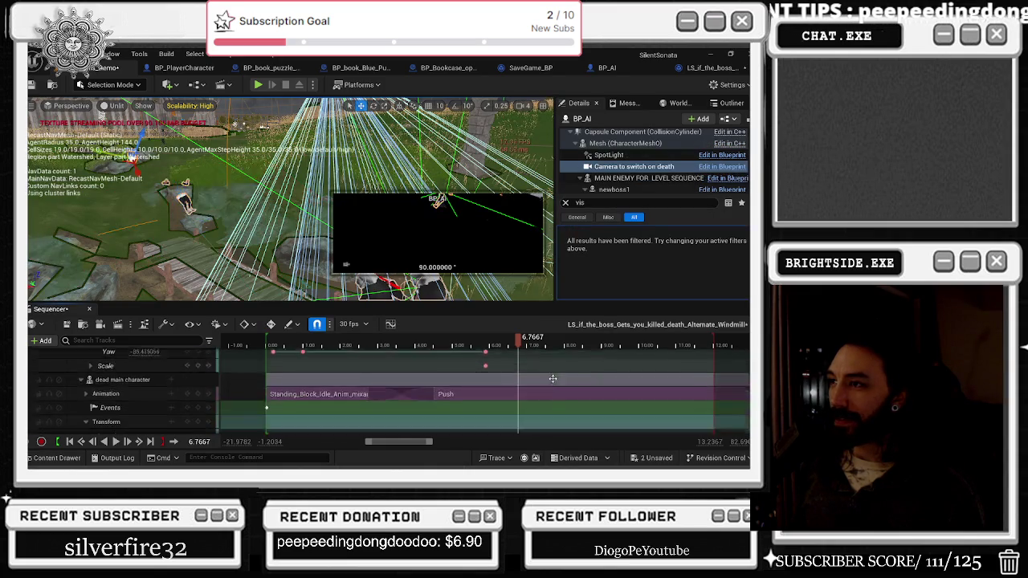
pyautogui.moveTo(141, 372)
pyautogui.mouseDown()
pyautogui.moveTo(152, 372)
pyautogui.moveTo(152, 356)
pyautogui.moveTo(149, 372)
pyautogui.moveTo(136, 371)
pyautogui.moveTo(146, 357)
pyautogui.mouseUp()
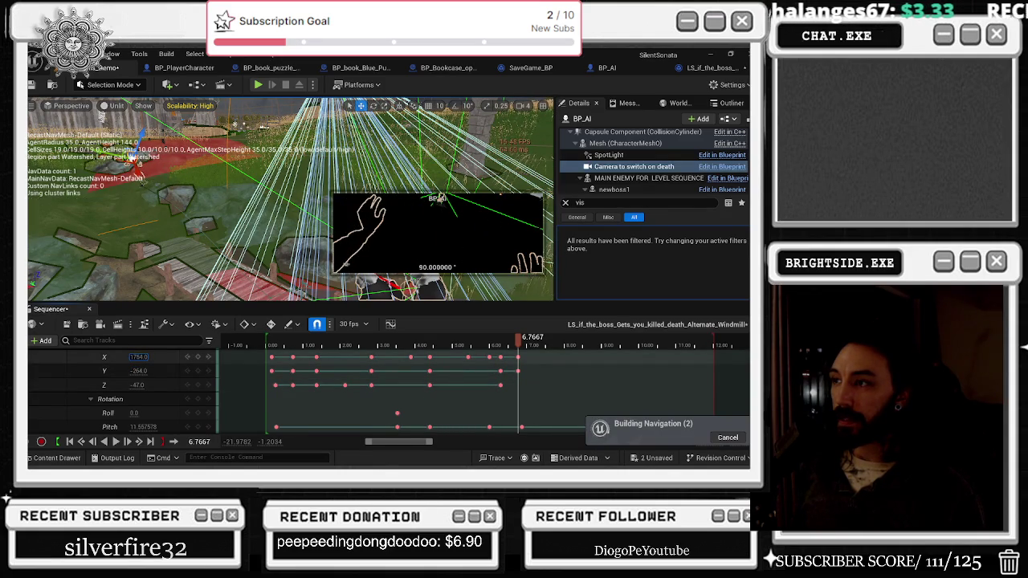
# Play back repeatedly from around 5 seconds to check the body's new position.
pyautogui.click(450, 346)
pyautogui.press('space')
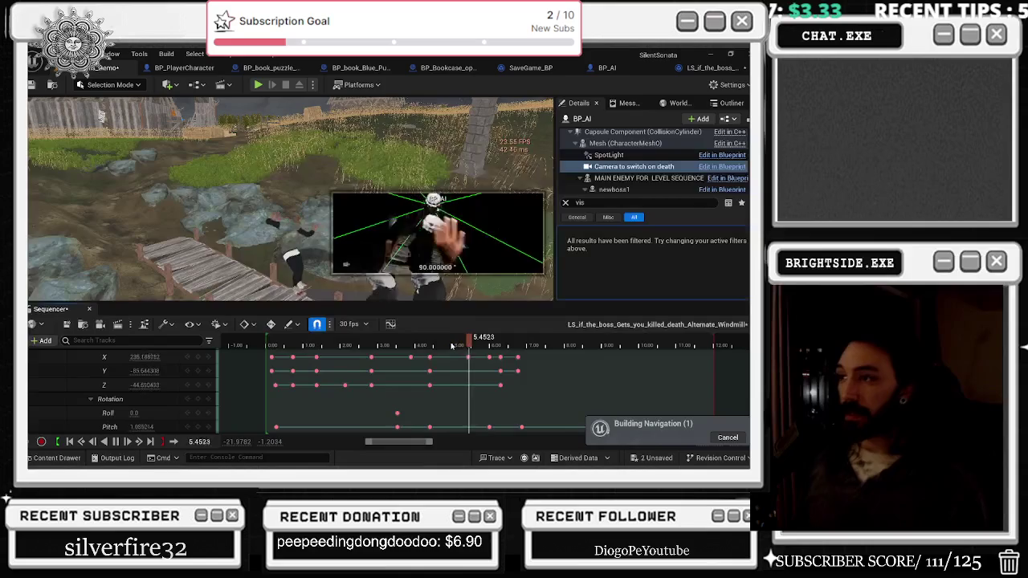
pyautogui.click(458, 346)
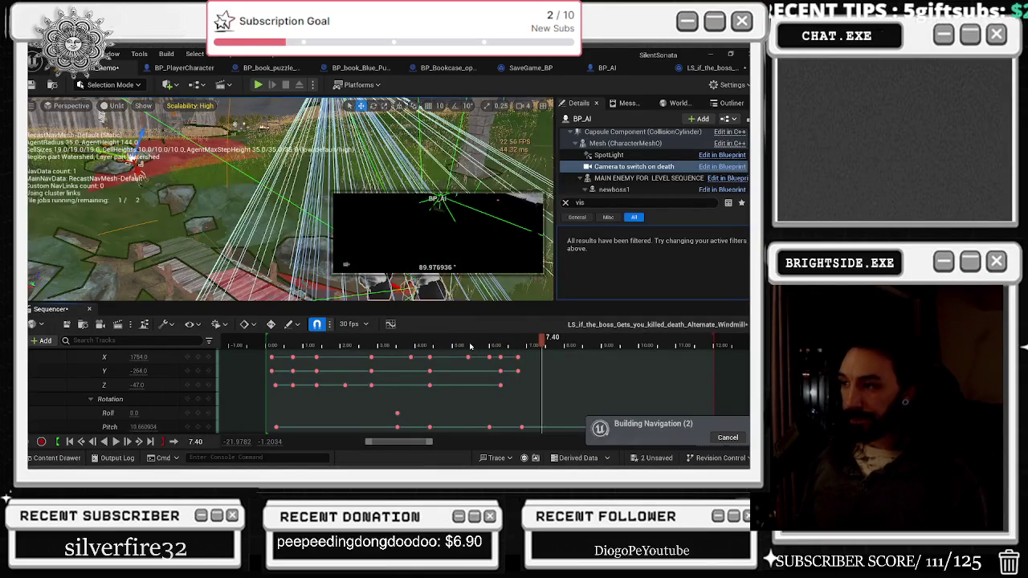
pyautogui.press('space')
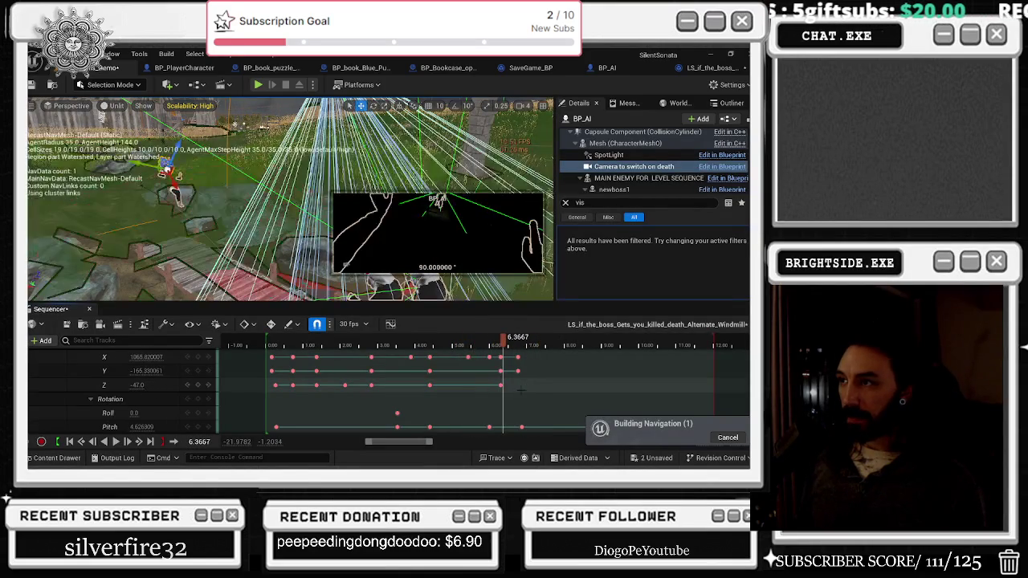
pyautogui.moveTo(481, 341)
pyautogui.mouseDown()
pyautogui.moveTo(459, 345)
pyautogui.moveTo(498, 346)
pyautogui.mouseUp()
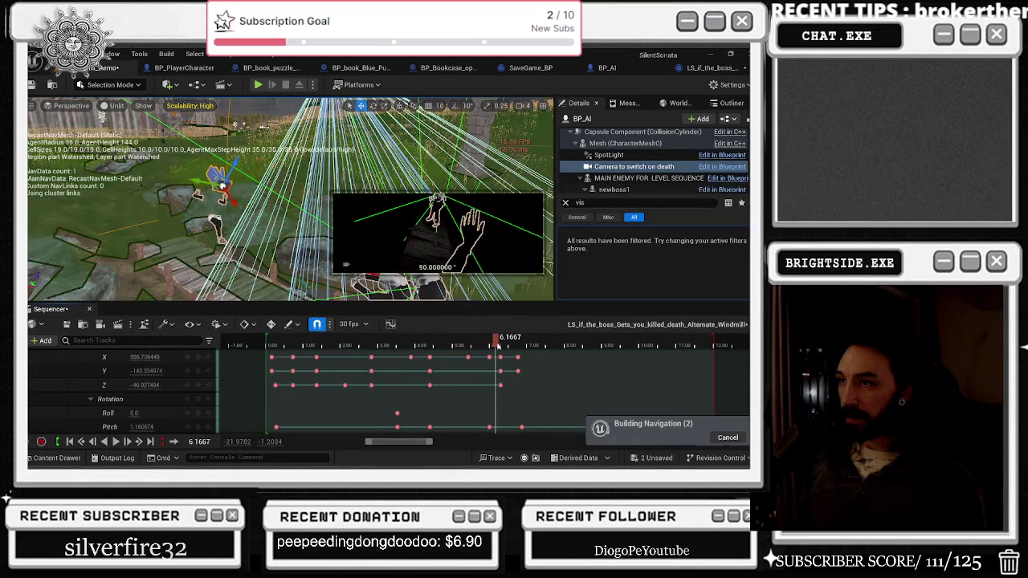
pyautogui.press('space')
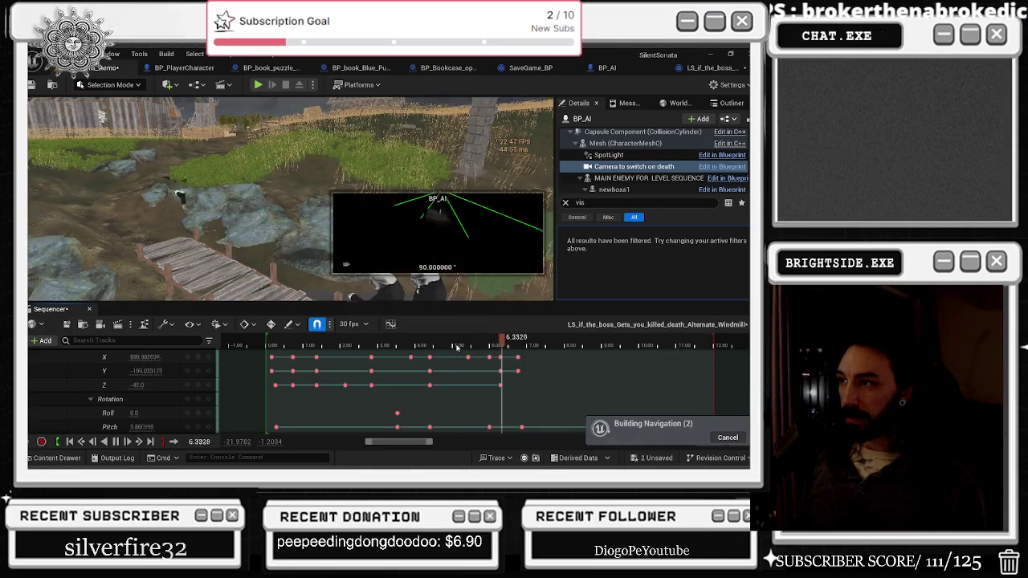
pyautogui.click(454, 346)
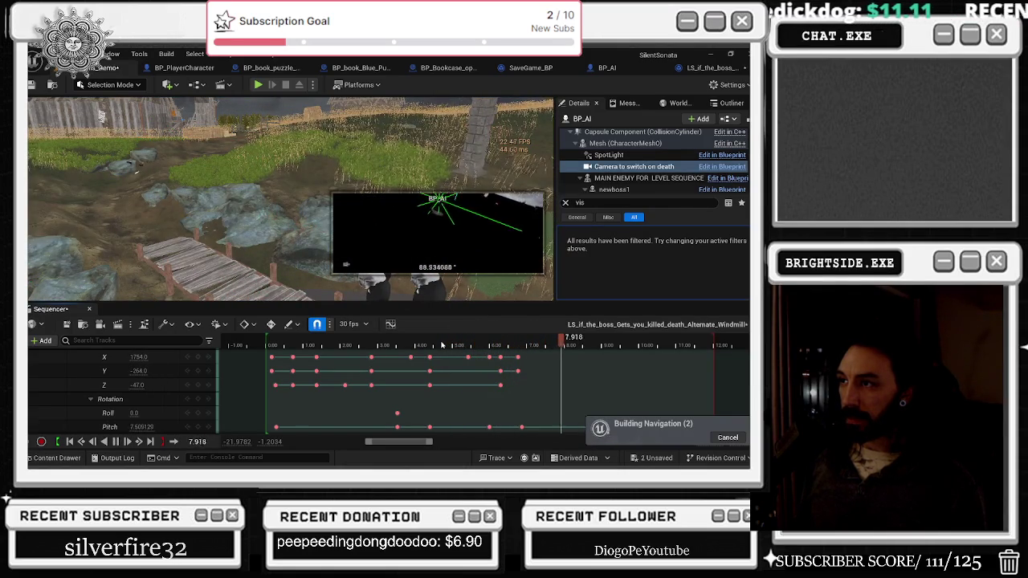
pyautogui.click(474, 346)
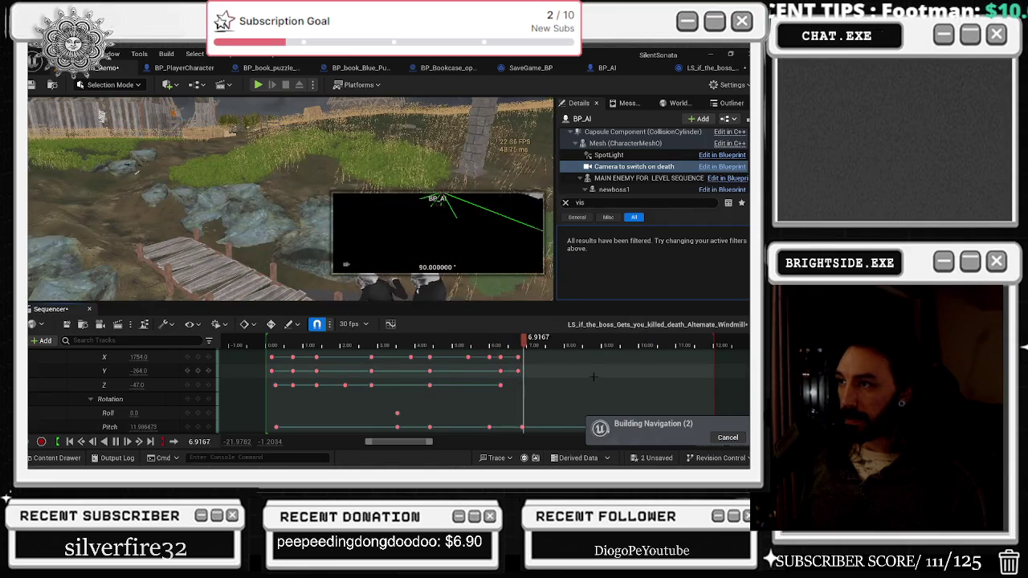
pyautogui.press('space')
pyautogui.scroll(-3, 574, 394)
pyautogui.scroll(-3, 574, 394)
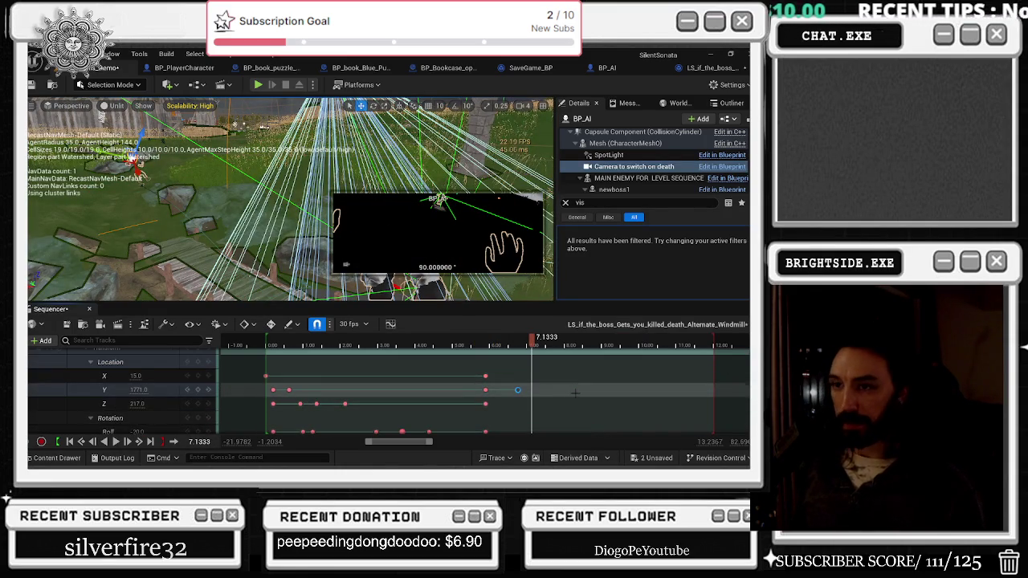
# Move the first Field of View key earlier, raise its value, and shift the last key to 8.40 seconds.
pyautogui.scroll(3, 574, 394)
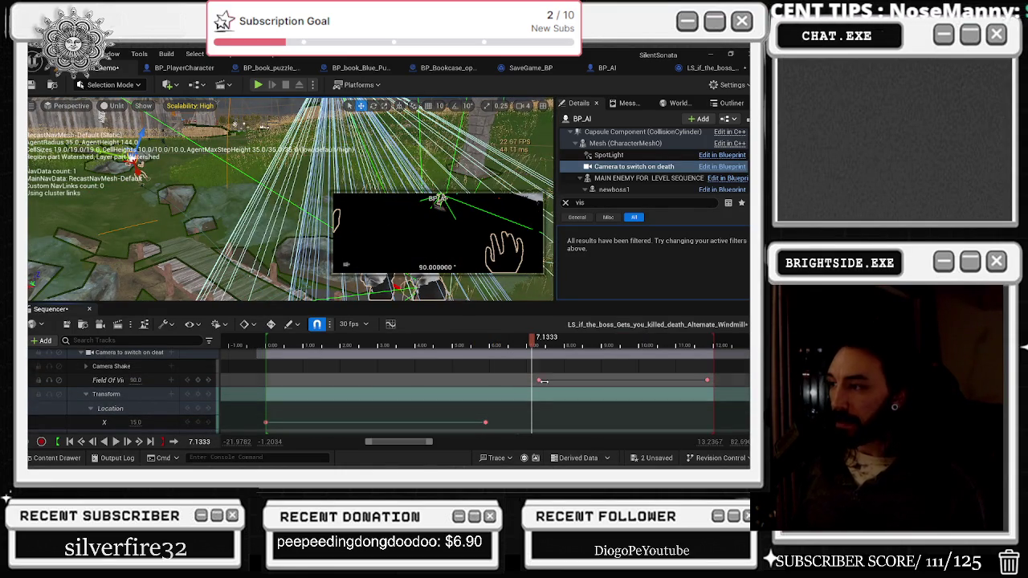
pyautogui.moveTo(537, 380); pyautogui.dragTo(485, 380)
pyautogui.press('space')
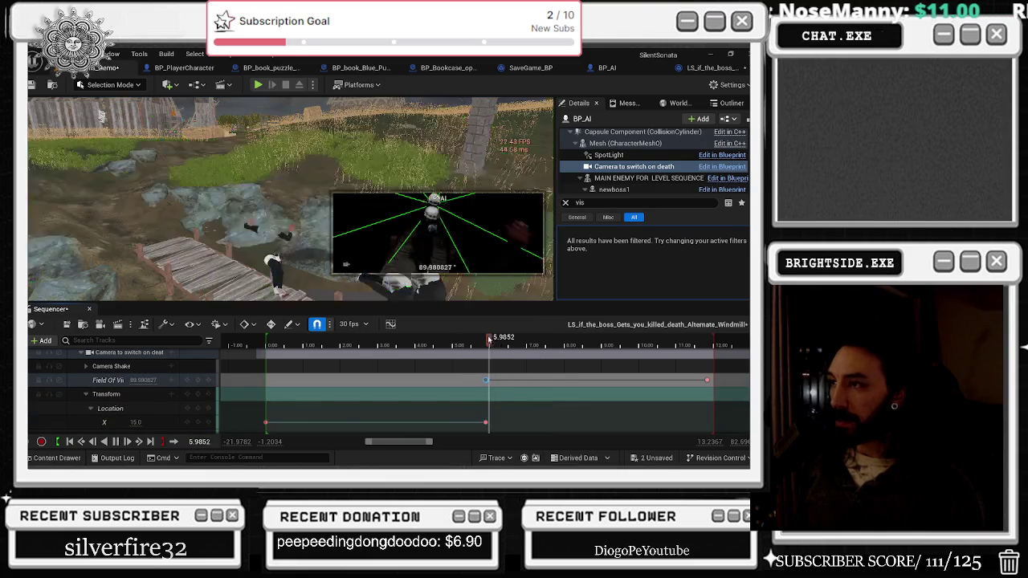
pyautogui.press('space')
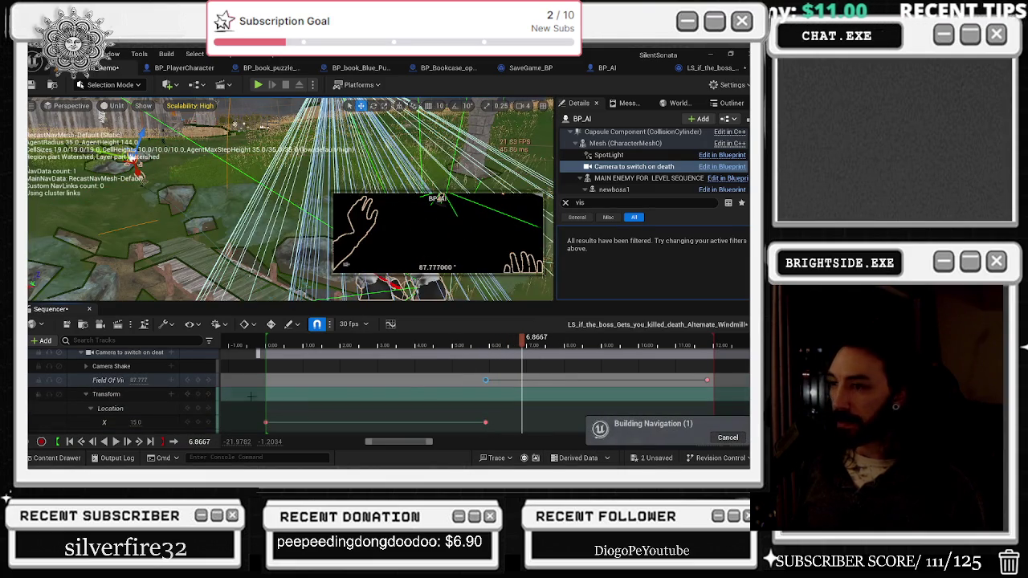
pyautogui.moveTo(138, 380)
pyautogui.mouseDown()
pyautogui.moveTo(185, 380)
pyautogui.moveTo(135, 380)
pyautogui.mouseUp()
pyautogui.click(616, 380)
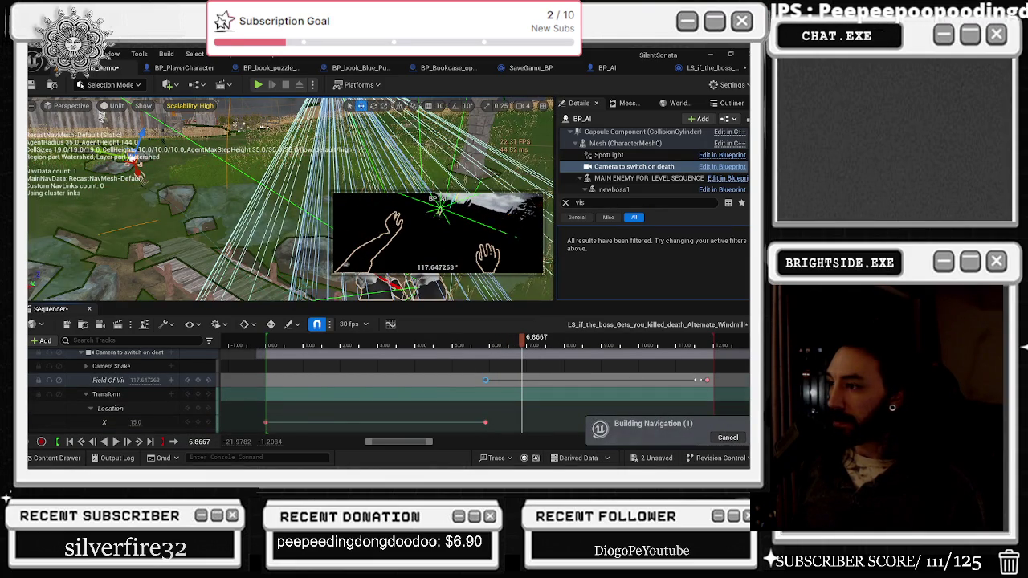
pyautogui.moveTo(707, 380)
pyautogui.mouseDown()
pyautogui.moveTo(578, 379)
pyautogui.moveTo(547, 359)
pyautogui.mouseUp()
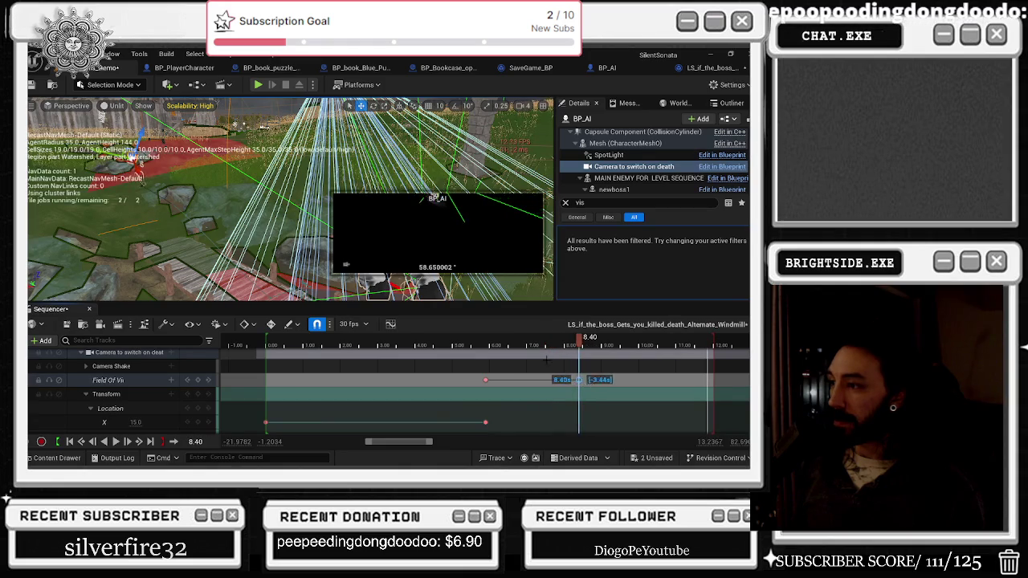
pyautogui.click(483, 347)
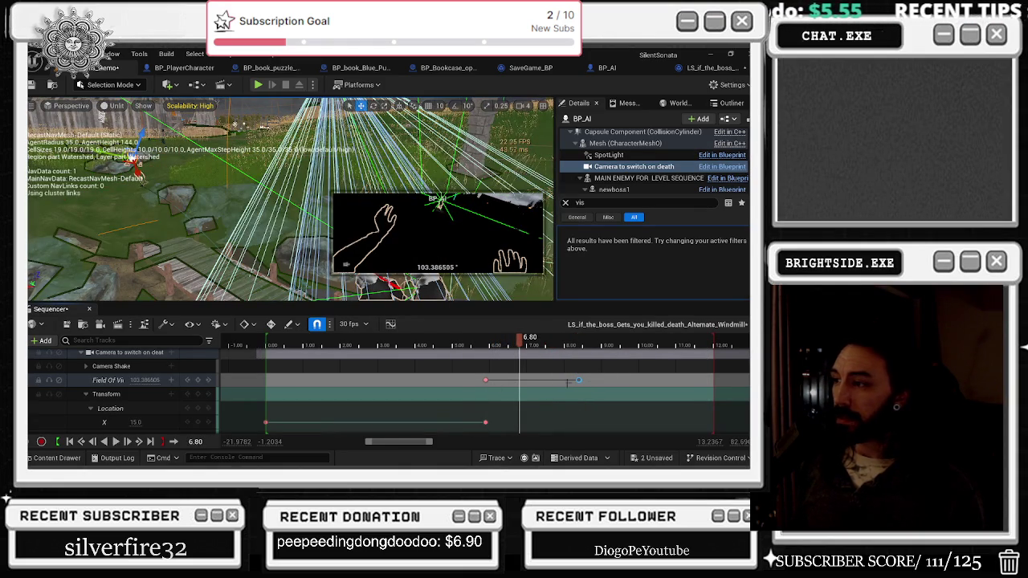
pyautogui.click(578, 380)
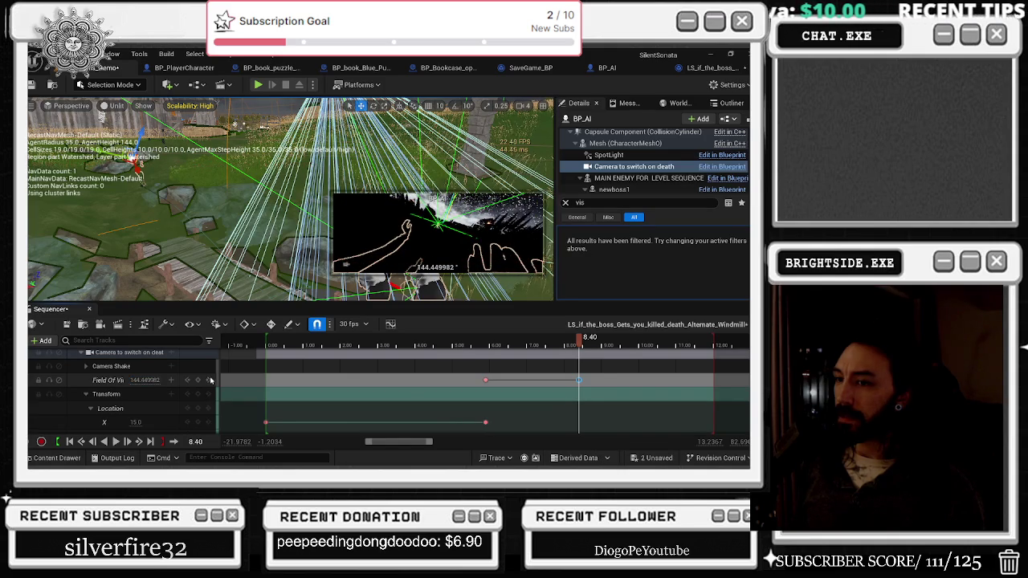
# Replay the camera shot several times, then park the playhead at about 6.03 seconds.
pyautogui.click(474, 337)
pyautogui.press('space')
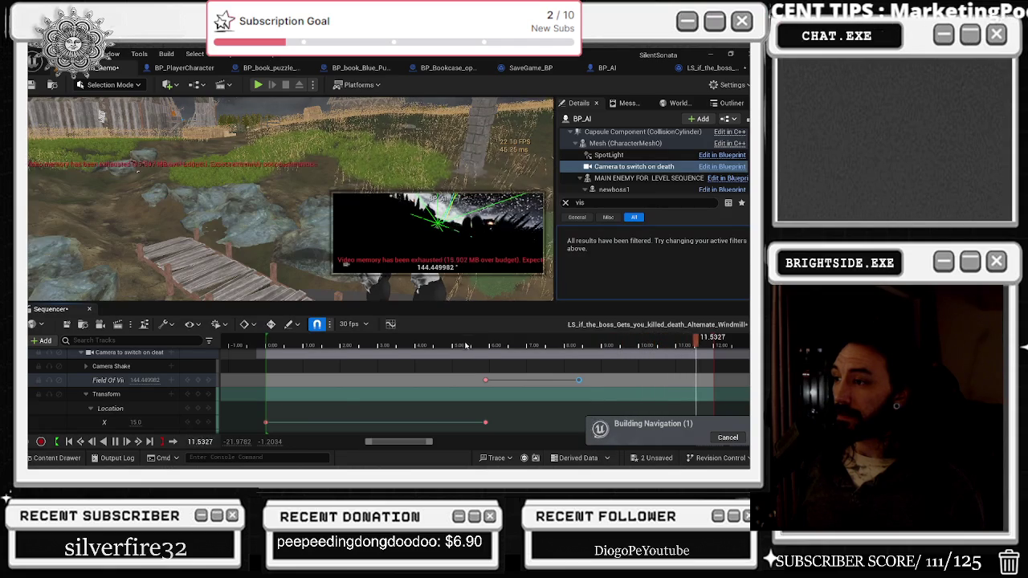
pyautogui.click(362, 347)
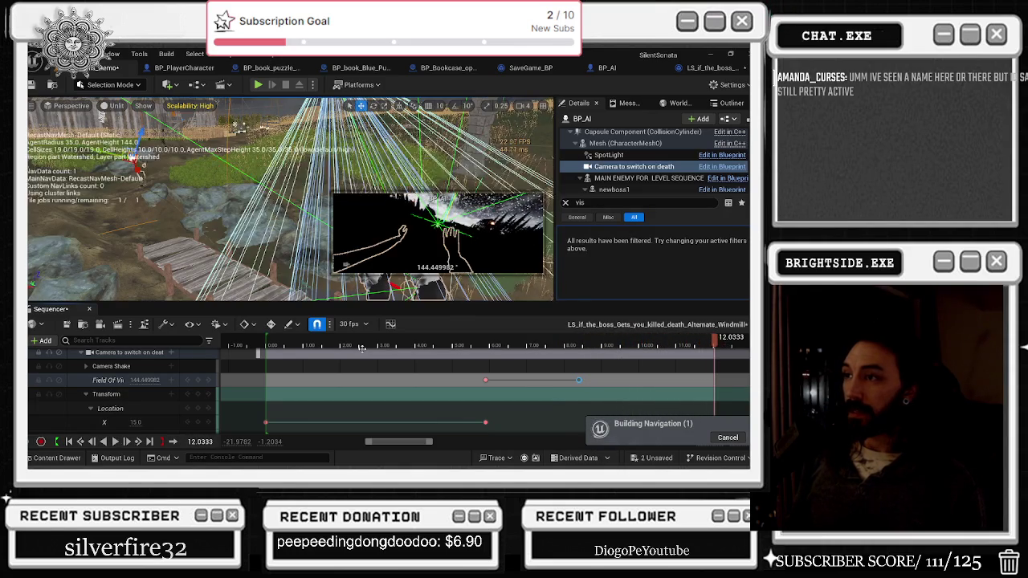
pyautogui.click(394, 346)
pyautogui.press('space')
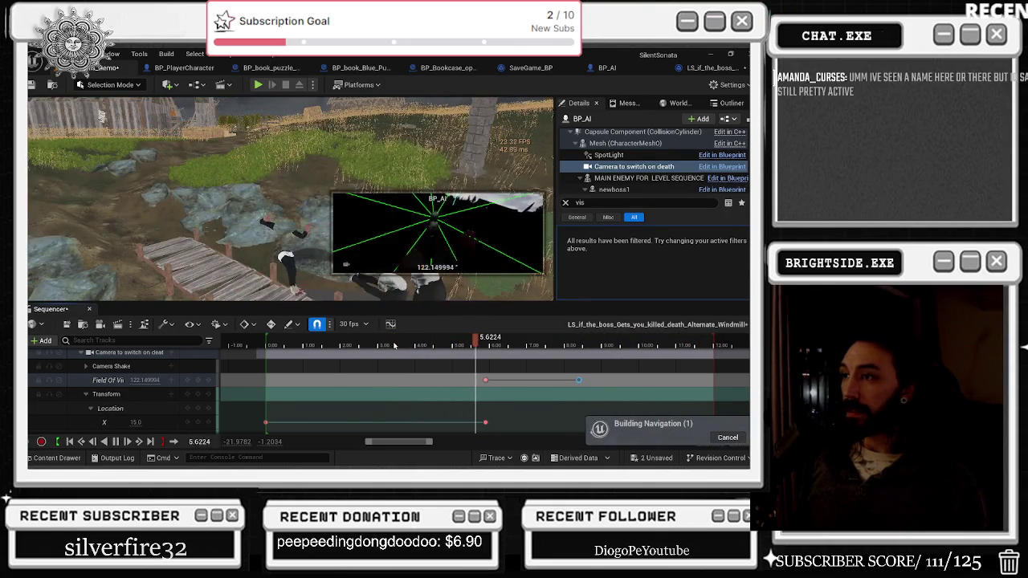
pyautogui.click(476, 347)
pyautogui.press('space')
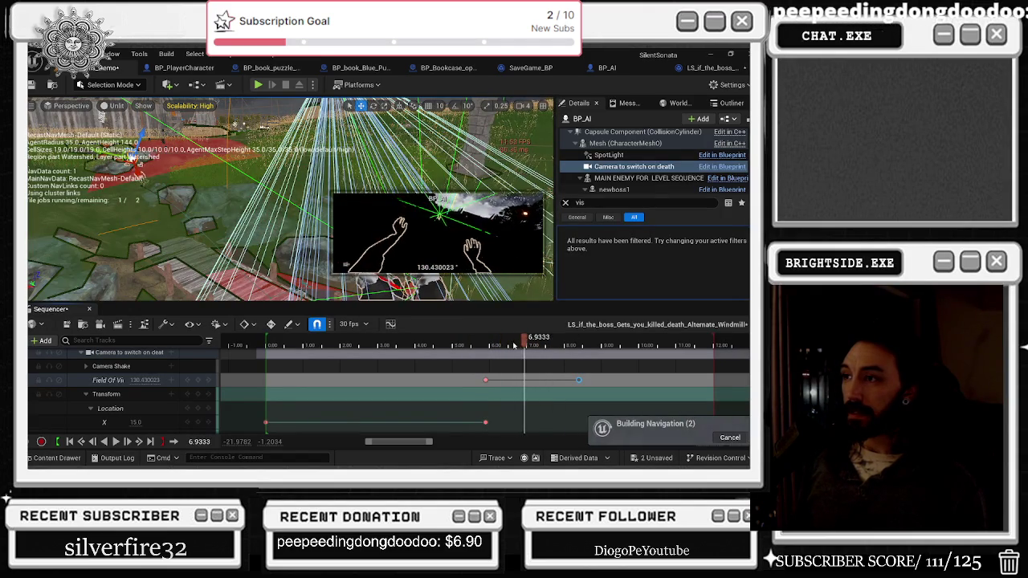
pyautogui.click(497, 347)
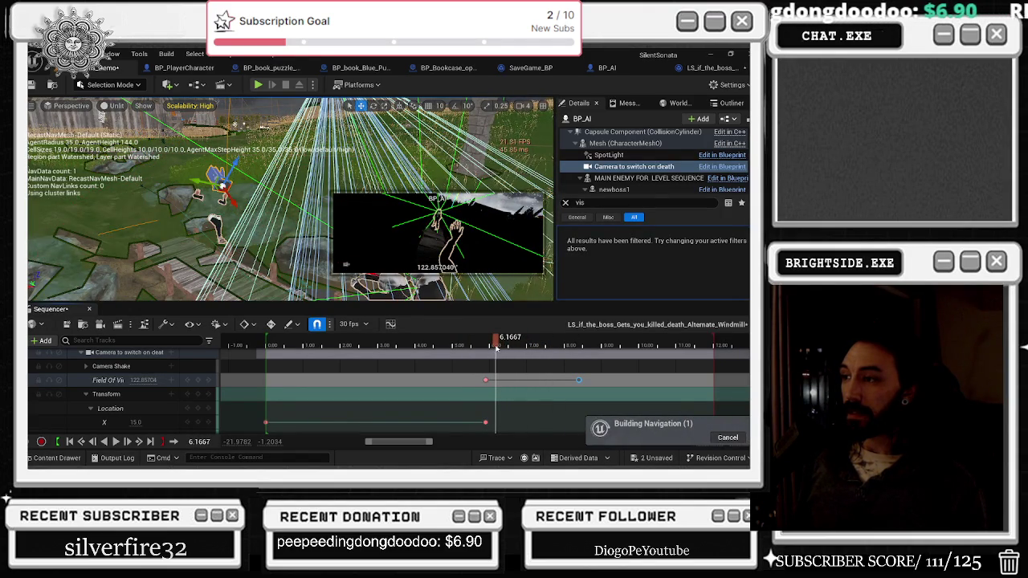
pyautogui.moveTo(496, 347); pyautogui.dragTo(493, 351)
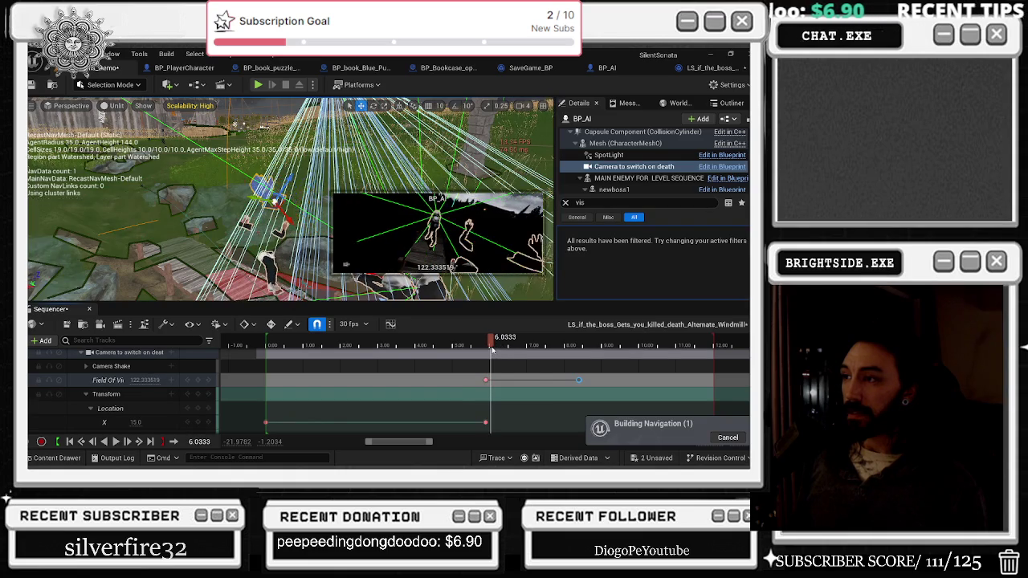
pyautogui.scroll(-2, 161, 397)
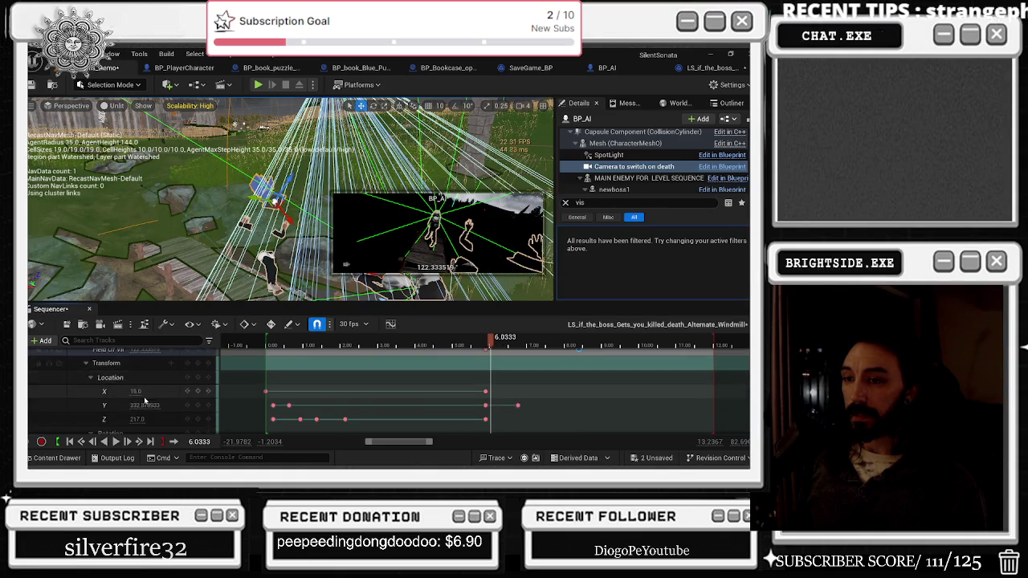
# Add a Location Y key for the death camera and enter 14 for its Location X.
pyautogui.click(163, 405)
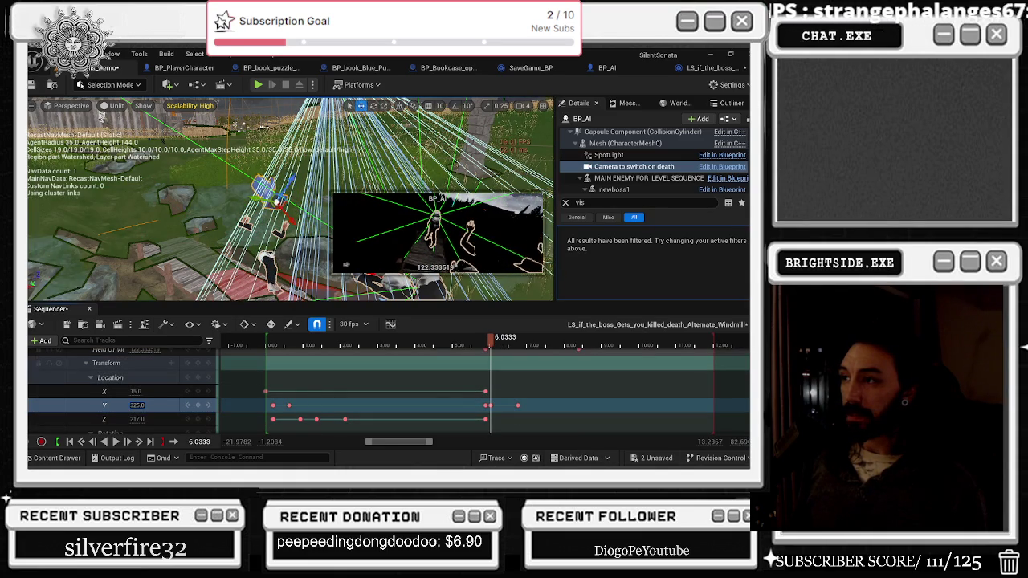
pyautogui.click(207, 417)
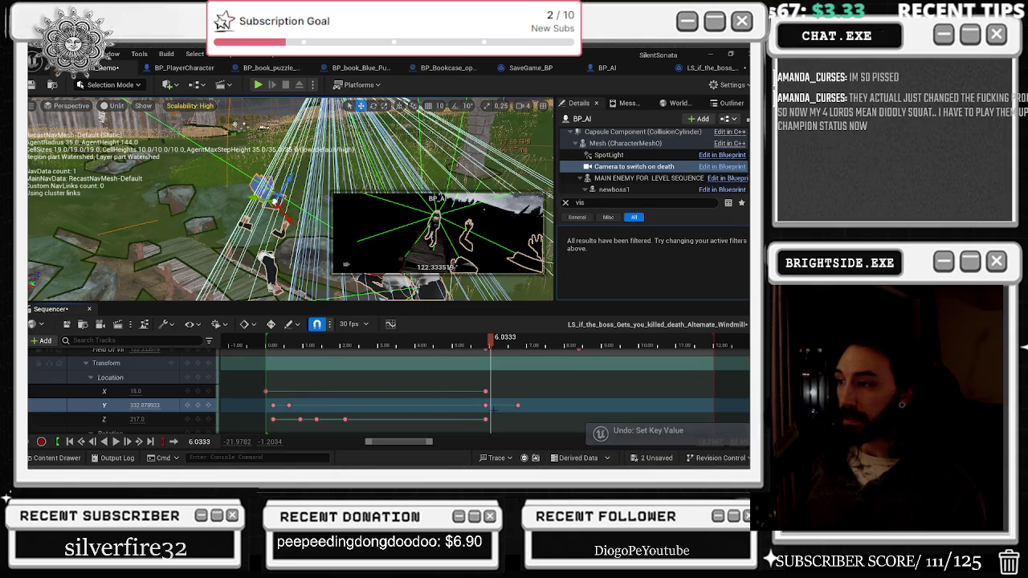
pyautogui.click(135, 392)
pyautogui.write('14')
pyautogui.press('Return')
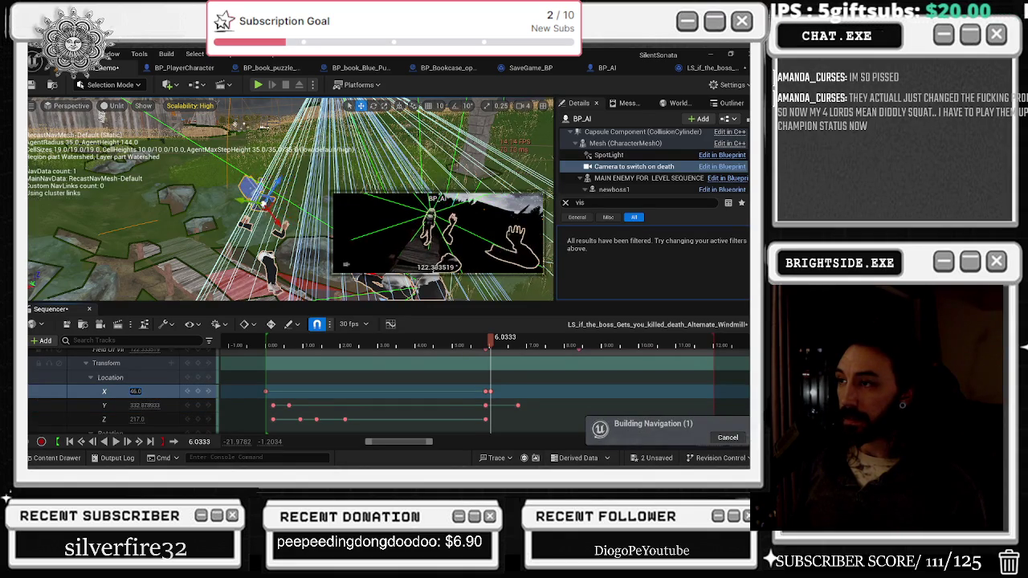
# Try larger camera X values, undo back to X 15, and set the playhead near 6.07 seconds.
pyautogui.moveTo(135, 391); pyautogui.dragTo(143, 391)
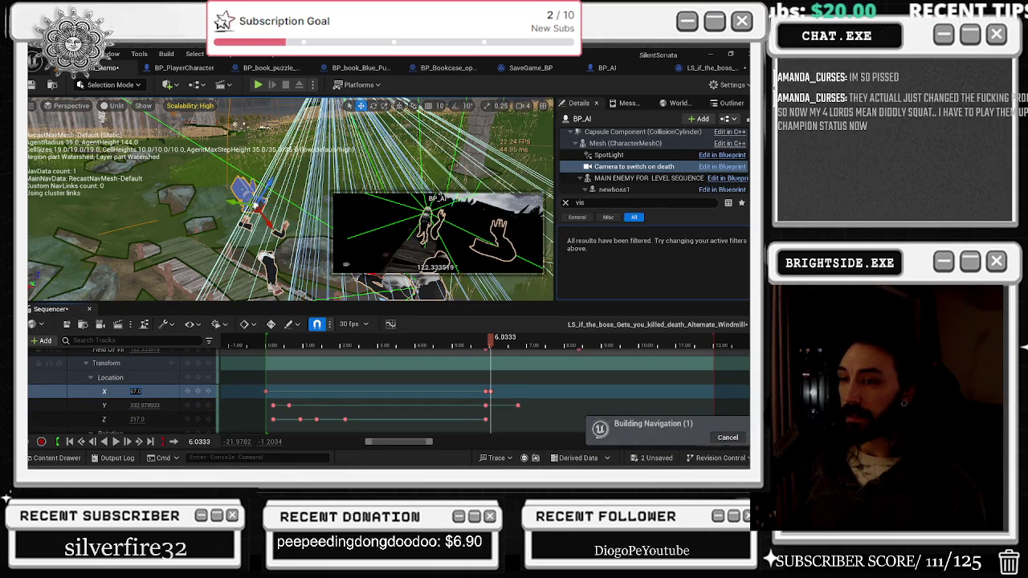
pyautogui.hotkey('ctrl', 'z')
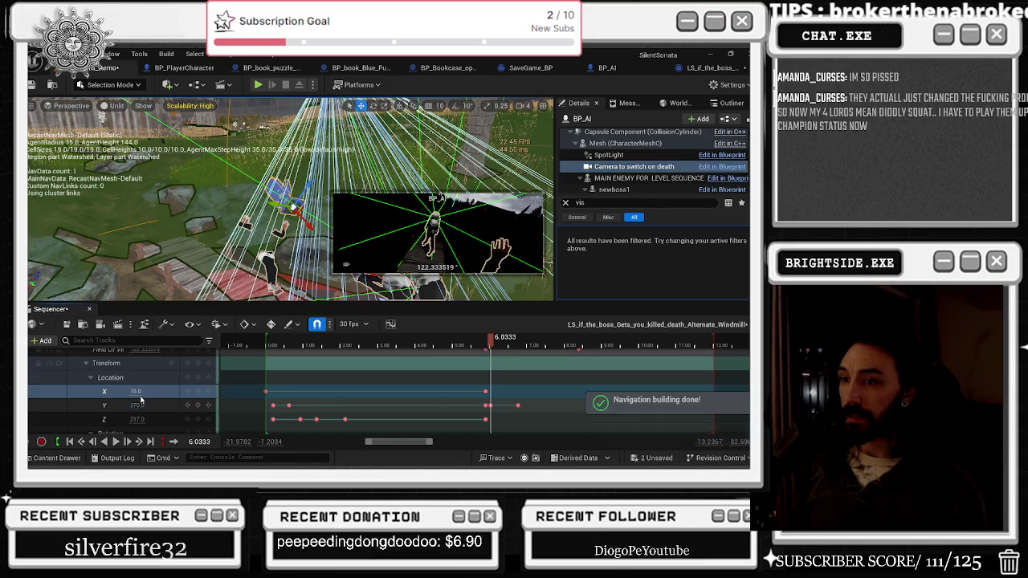
pyautogui.hotkey('ctrl', 'y')
pyautogui.moveTo(135, 391); pyautogui.dragTo(154, 391)
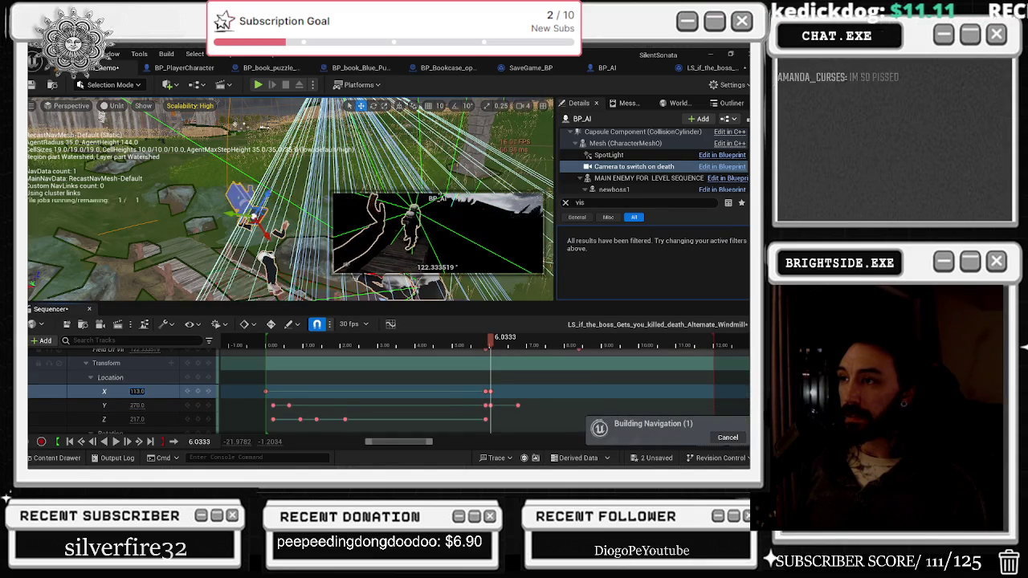
pyautogui.hotkey('ctrl', 'z')
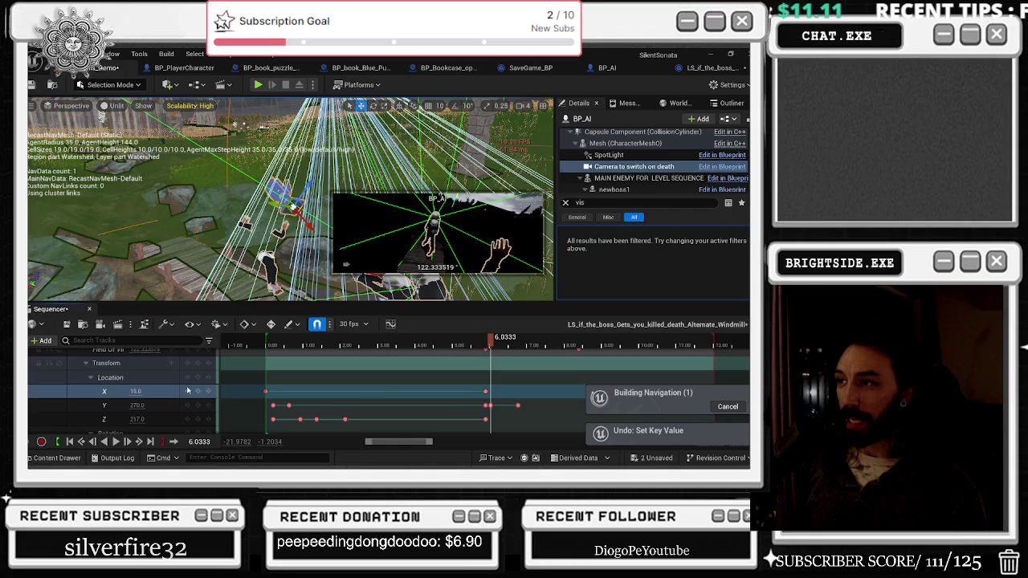
pyautogui.click(466, 343)
pyautogui.click(506, 343)
pyautogui.scroll(3, 121, 394)
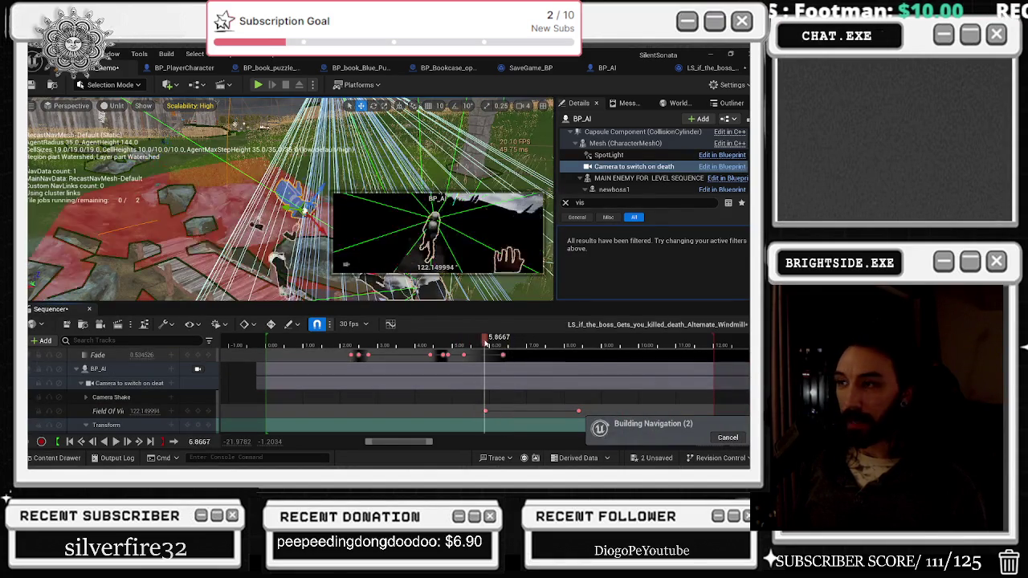
pyautogui.click(492, 343)
# Re-key the dead main character at 6.00 seconds with X 241 and Y -49, then preview.
pyautogui.scroll(-2, 119, 395)
pyautogui.scroll(-5, 120, 390)
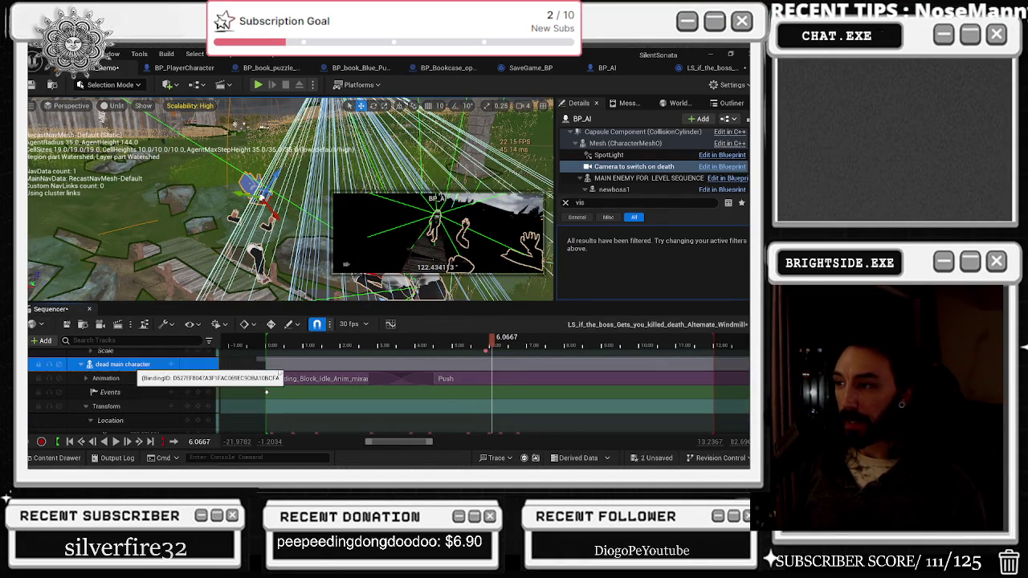
pyautogui.click(128, 365)
pyautogui.scroll(-2, 133, 378)
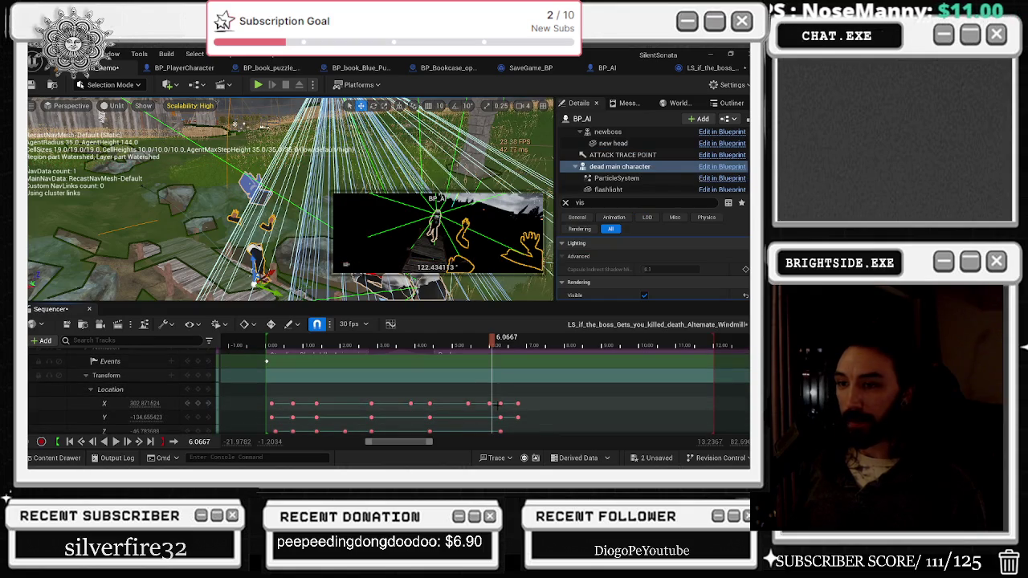
pyautogui.click(501, 404)
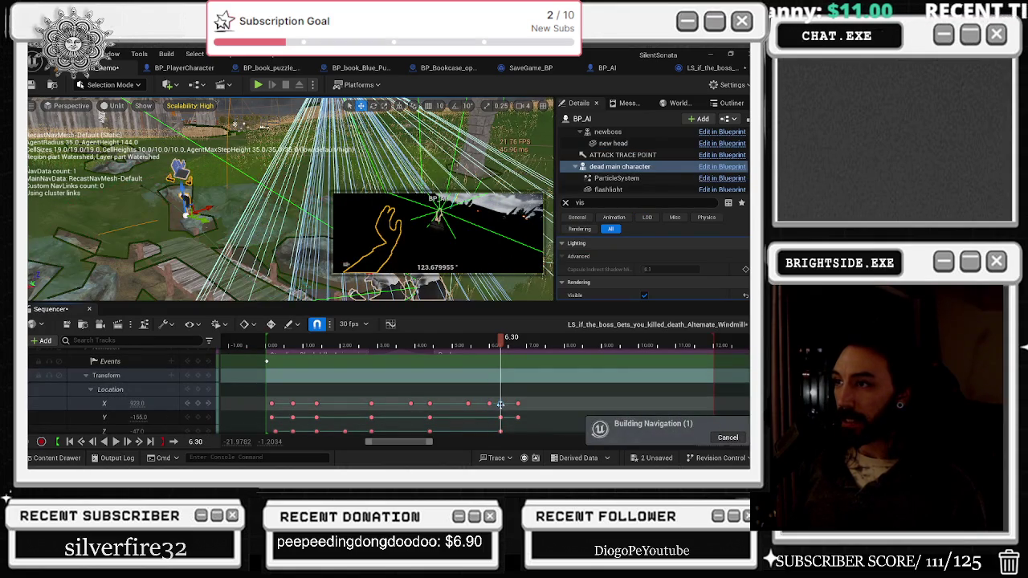
pyautogui.click(487, 404)
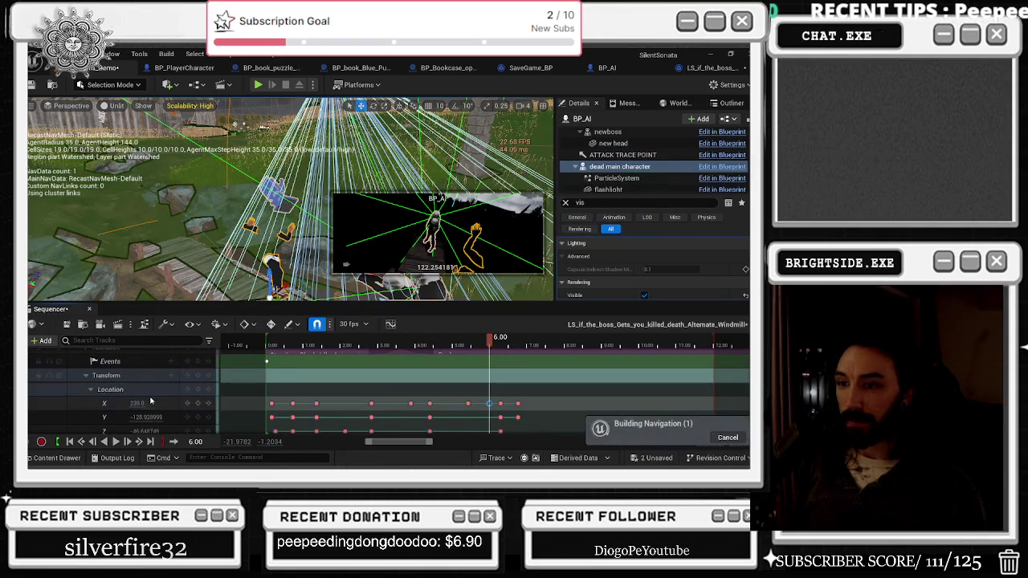
pyautogui.press('Tab')
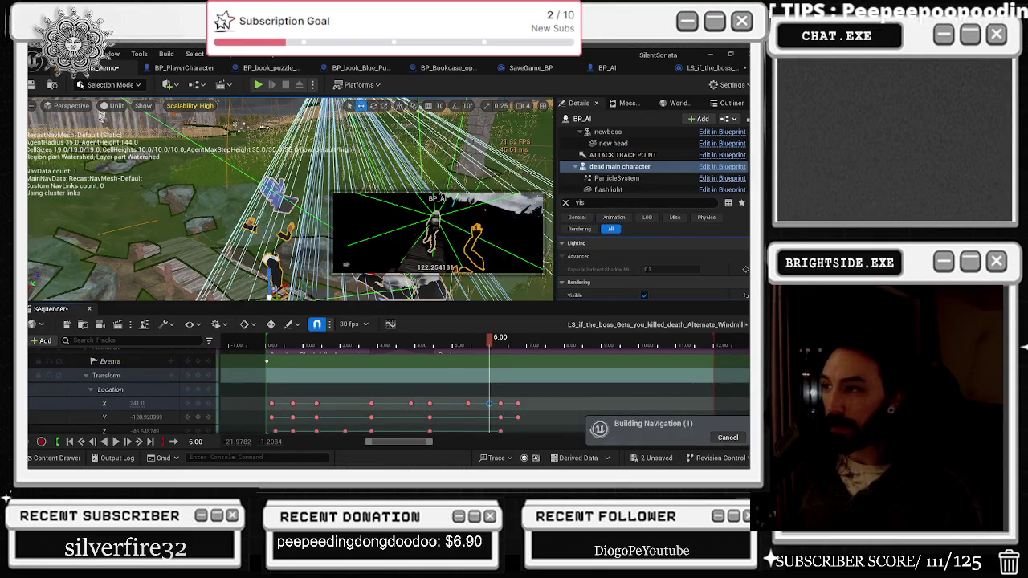
pyautogui.write('-78')
pyautogui.press('Return')
pyautogui.moveTo(137, 417); pyautogui.dragTo(146, 404)
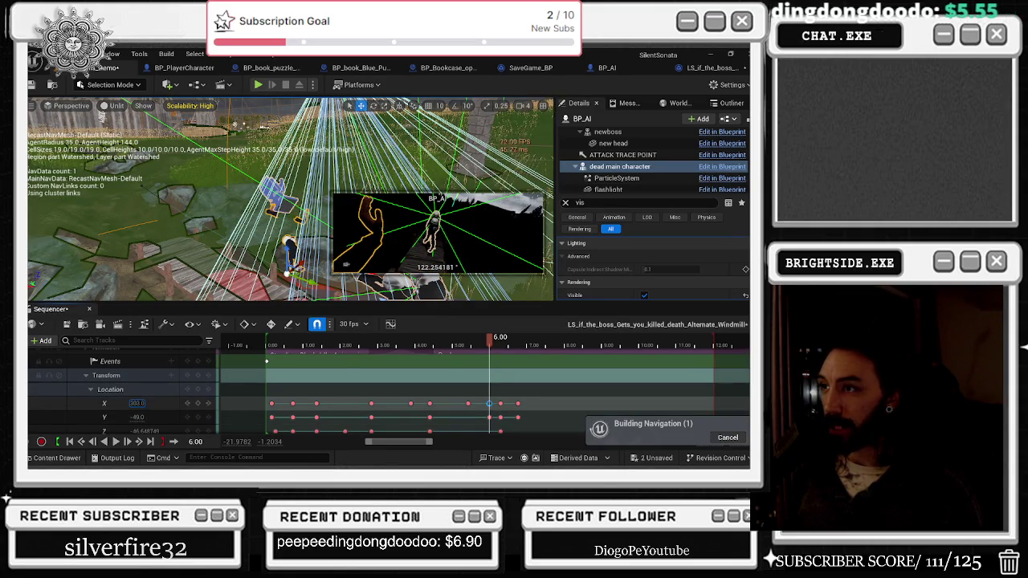
pyautogui.press('space')
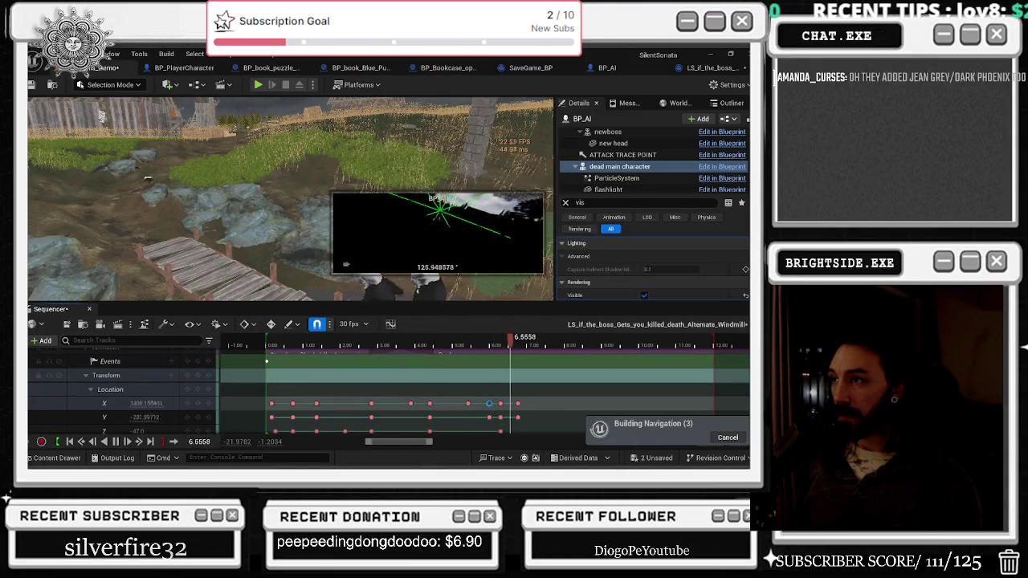
# Restart playback from the beginning and pause at about 9.63 seconds.
pyautogui.press('Up')
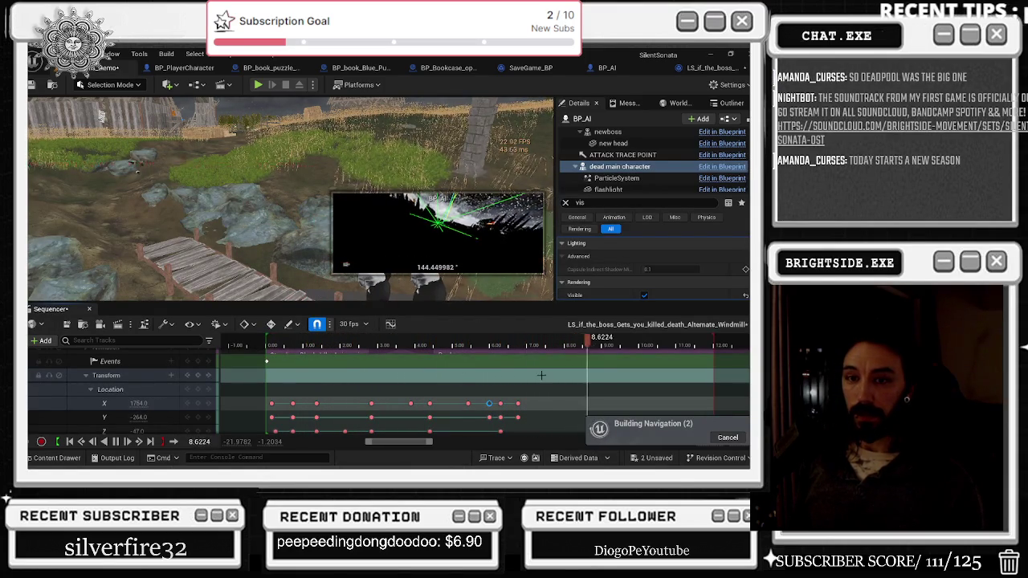
pyautogui.press('space')
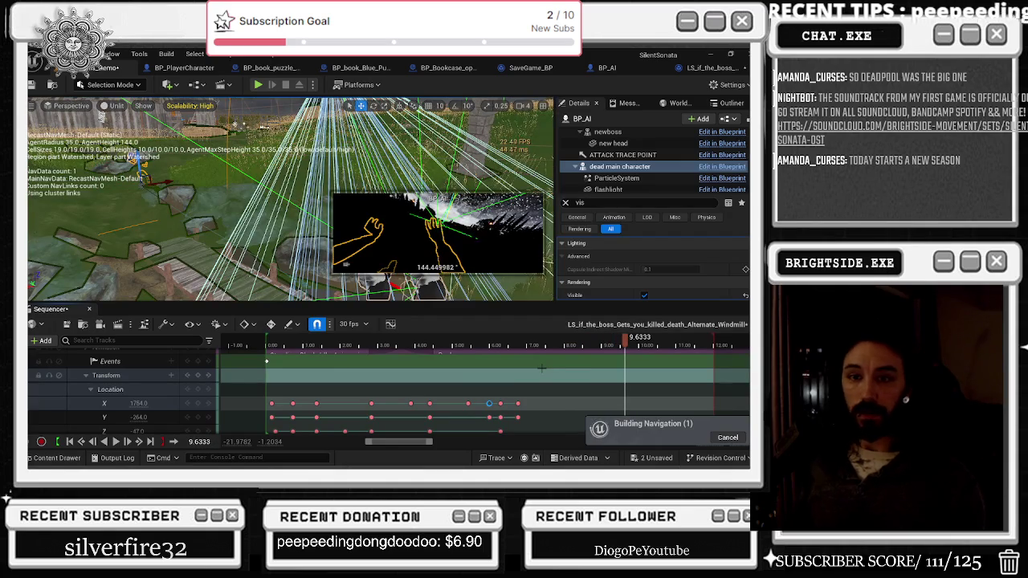
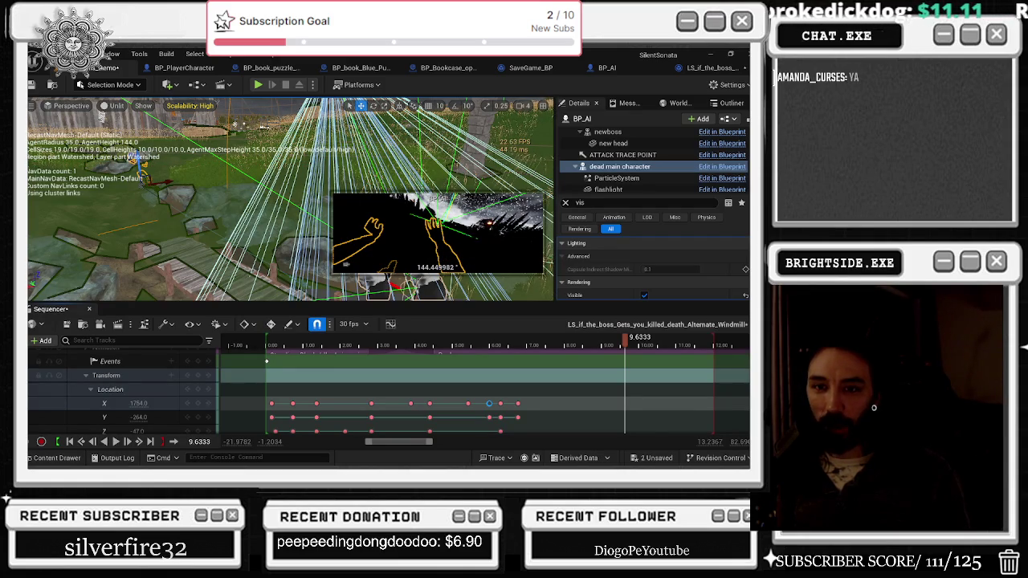
# Play the death cutscene from the start several times to review the fade timing.
pyautogui.click(273, 345)
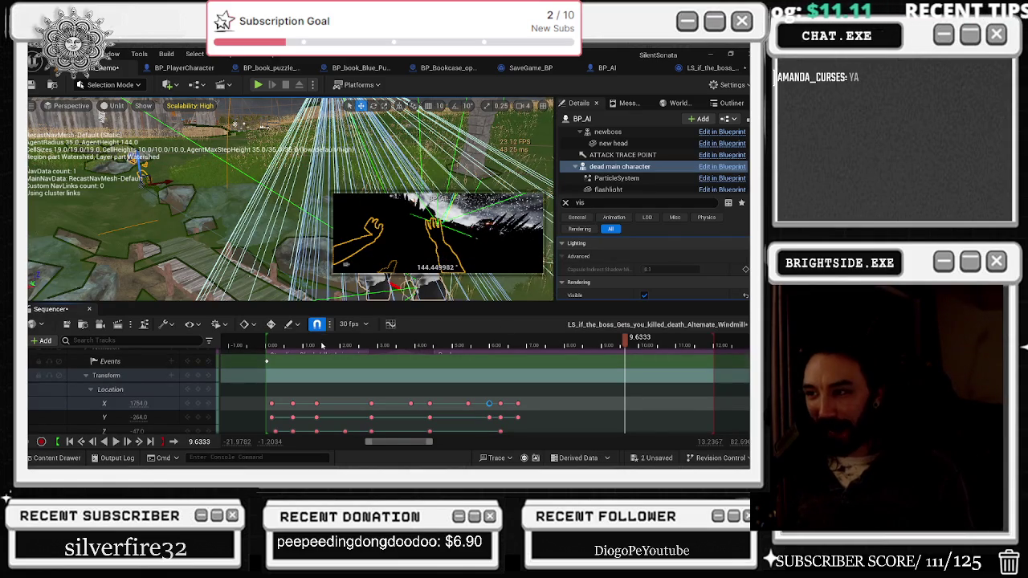
pyautogui.press('space')
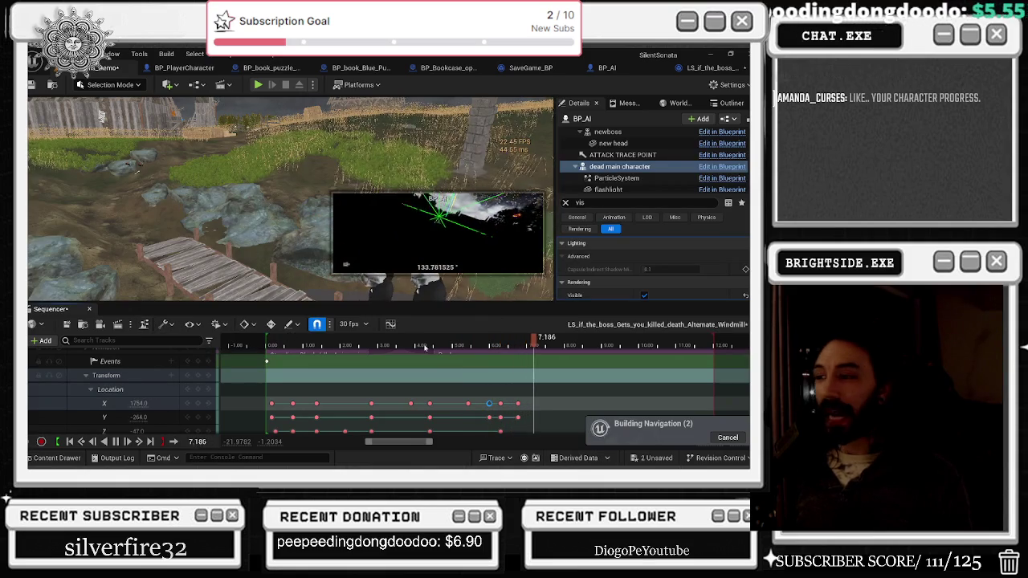
pyautogui.click(295, 343)
pyautogui.press('space')
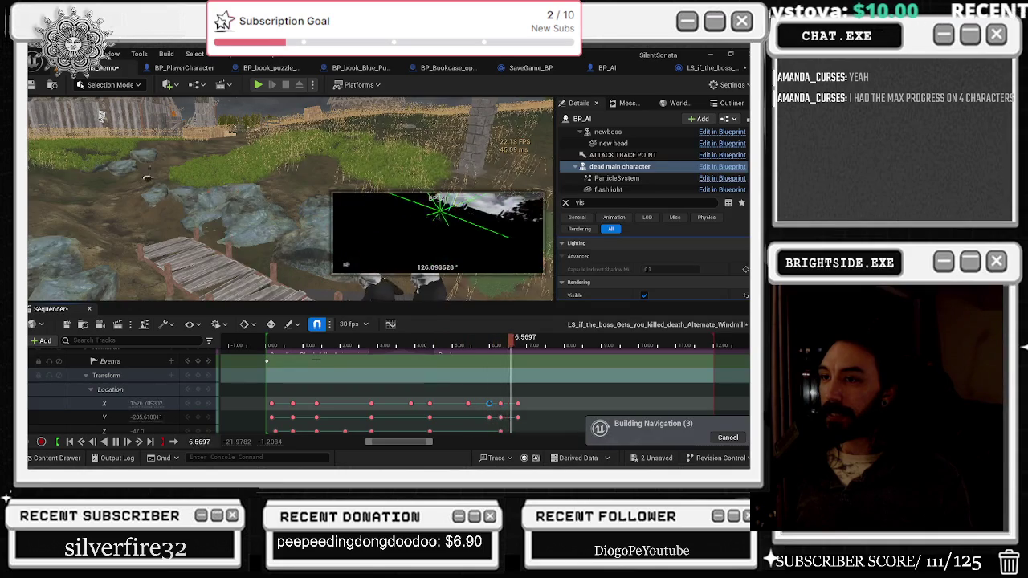
pyautogui.click(277, 347)
pyautogui.press('space')
pyautogui.scroll(5, 450, 368)
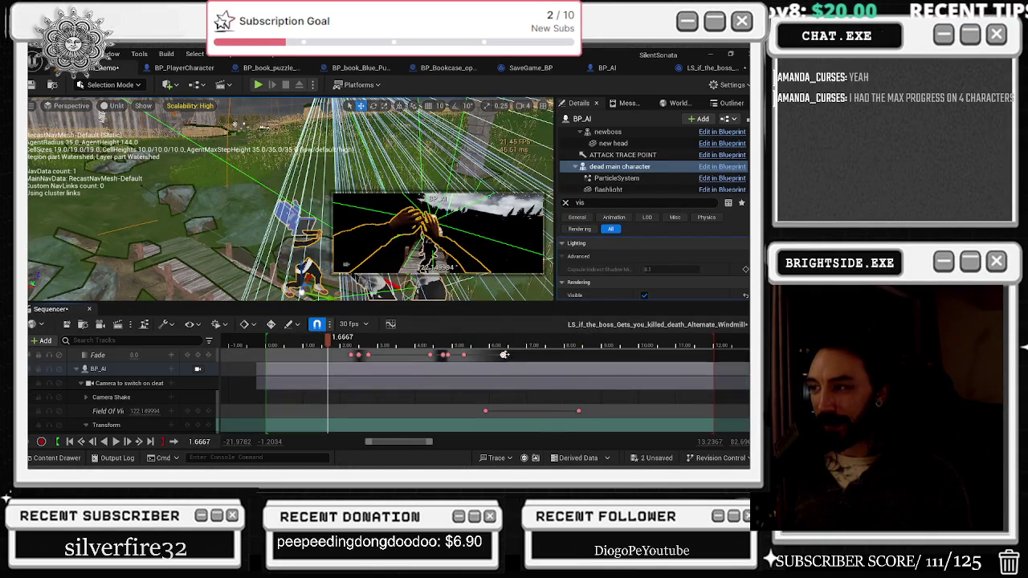
# Drag the later Fade keyframe (around 8.4 s) slightly earlier and replay to check it.
pyautogui.click(579, 346)
pyautogui.click(455, 344)
pyautogui.press('space')
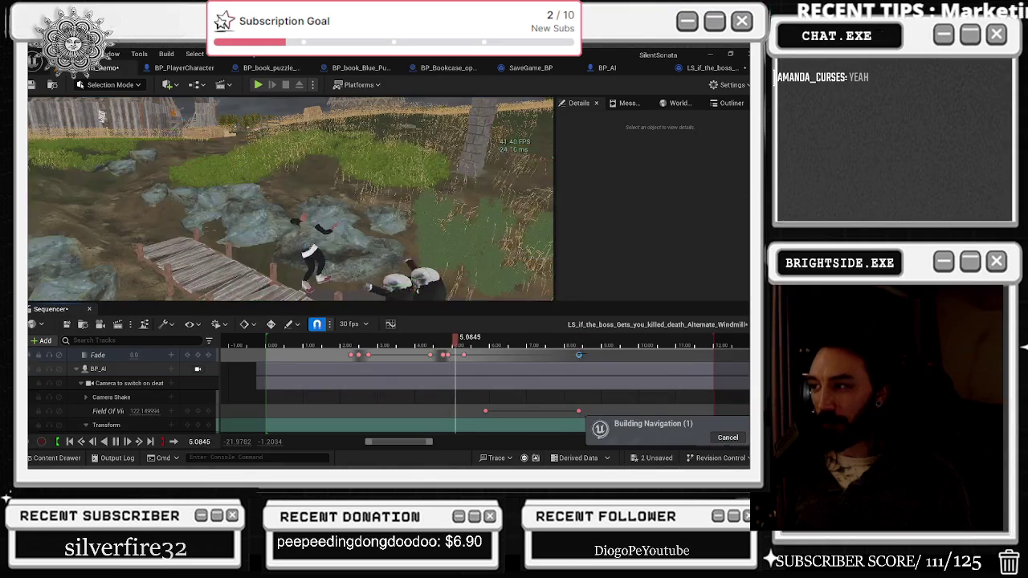
pyautogui.press('space')
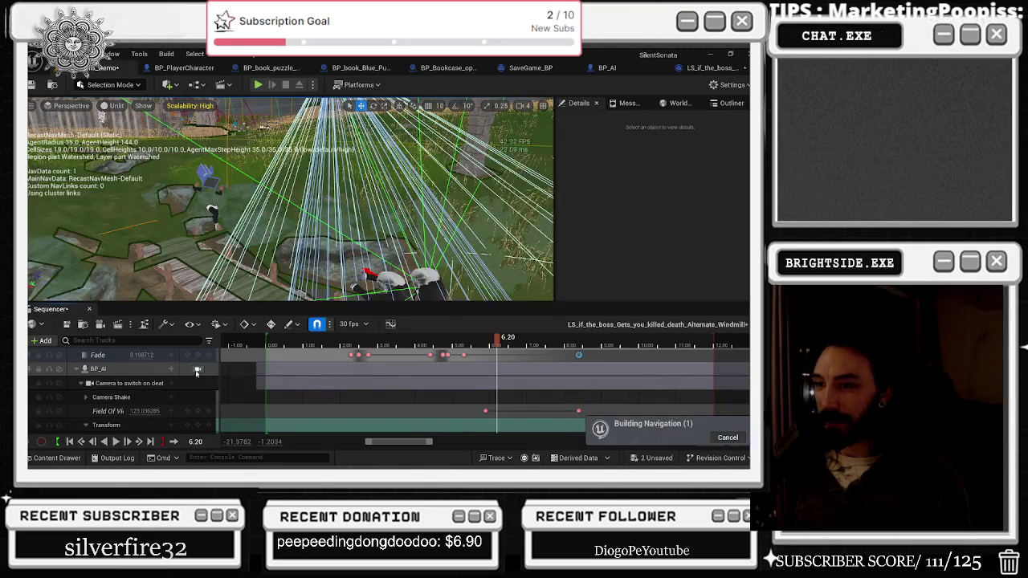
pyautogui.moveTo(579, 354); pyautogui.dragTo(550, 354)
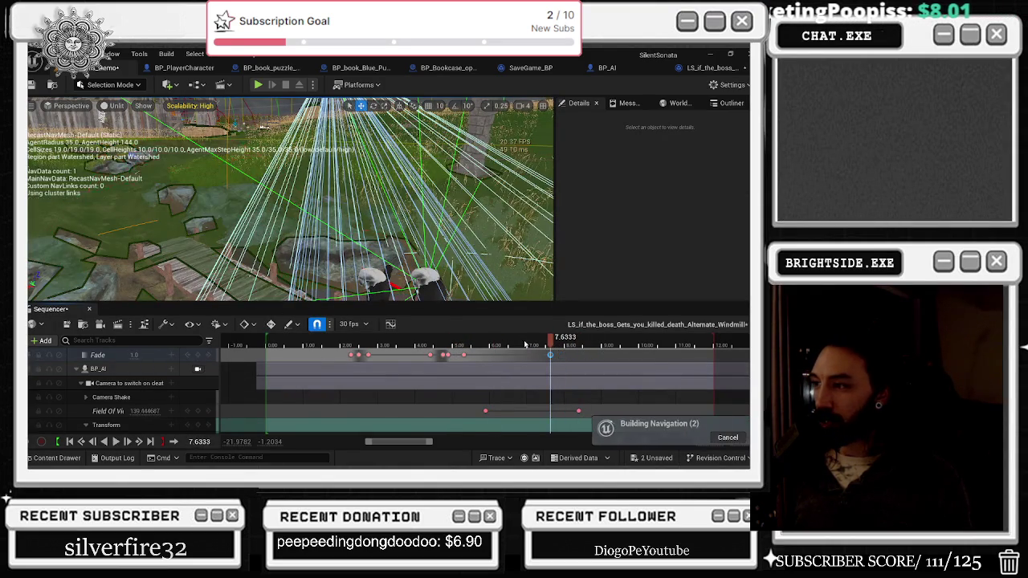
pyautogui.press('space')
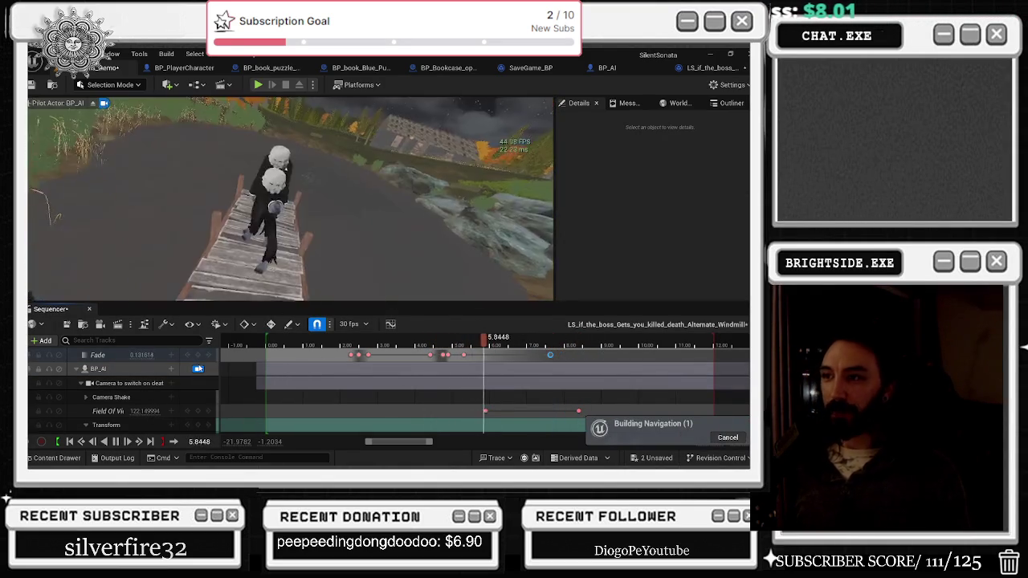
pyautogui.press('space')
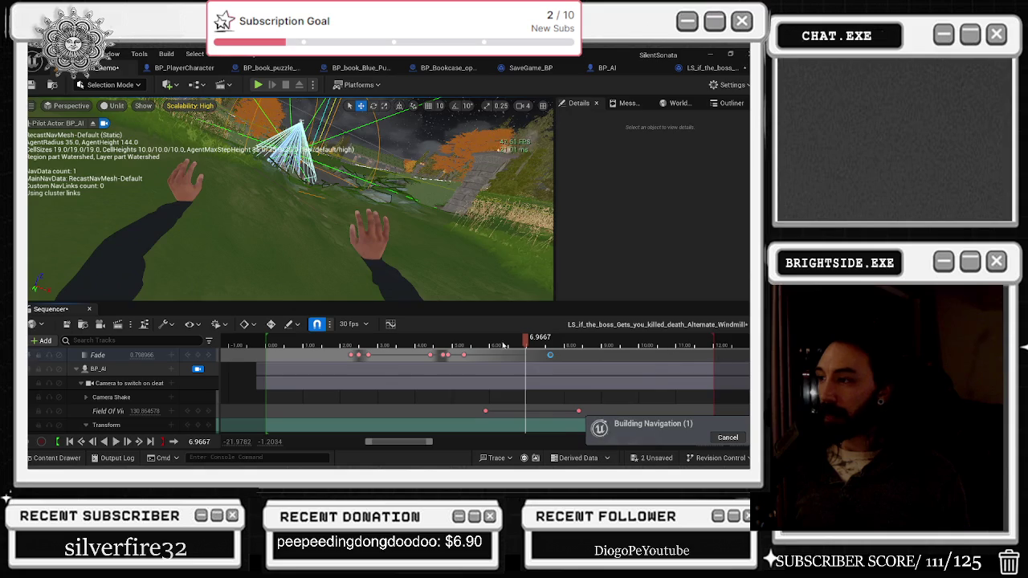
pyautogui.click(505, 346)
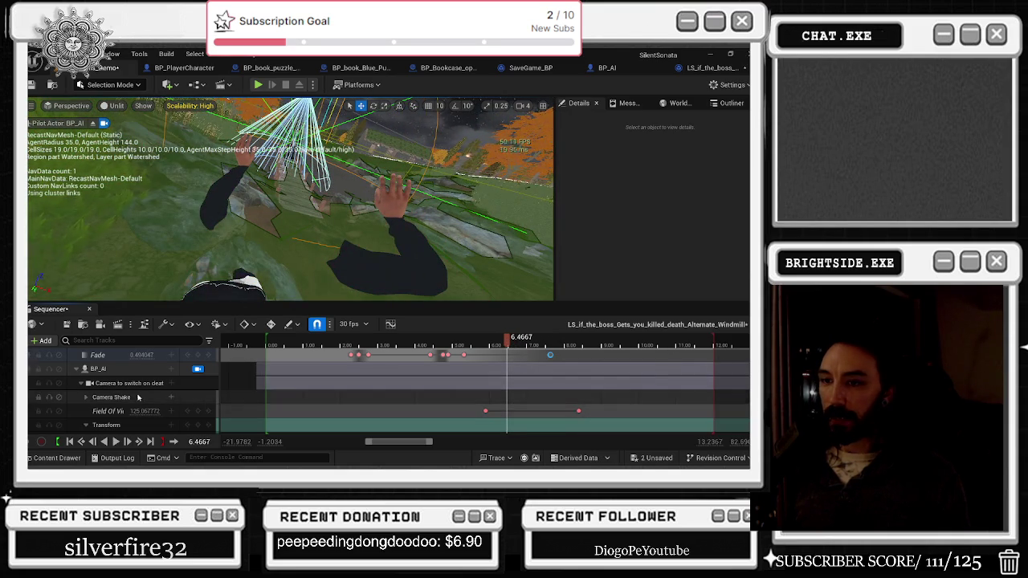
pyautogui.scroll(-2, 137, 399)
pyautogui.scroll(-5, 135, 394)
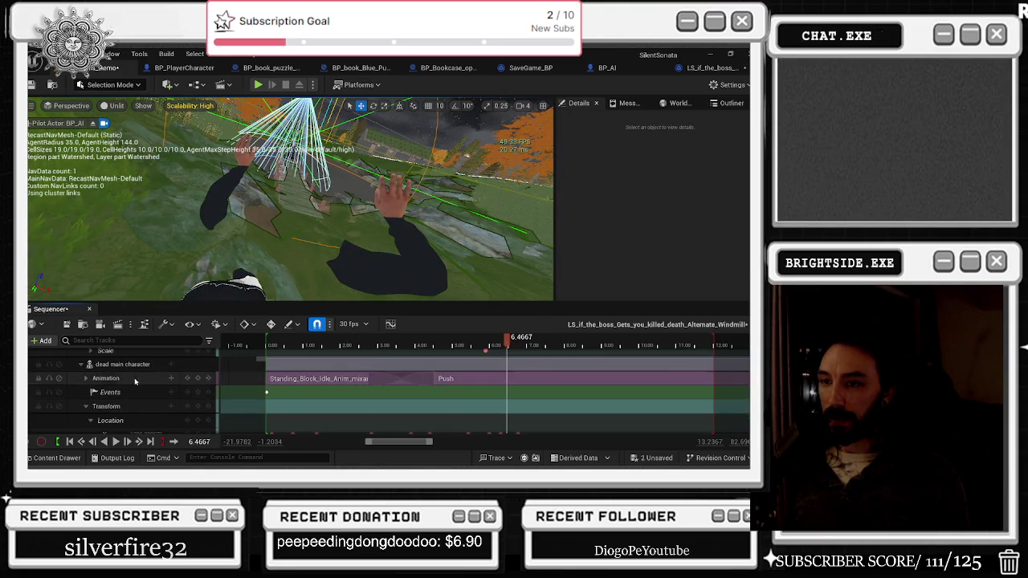
# At 6.50 s, set the dead character's Location X to 1412.0 and Yaw to 61.0.
pyautogui.scroll(-3, 131, 377)
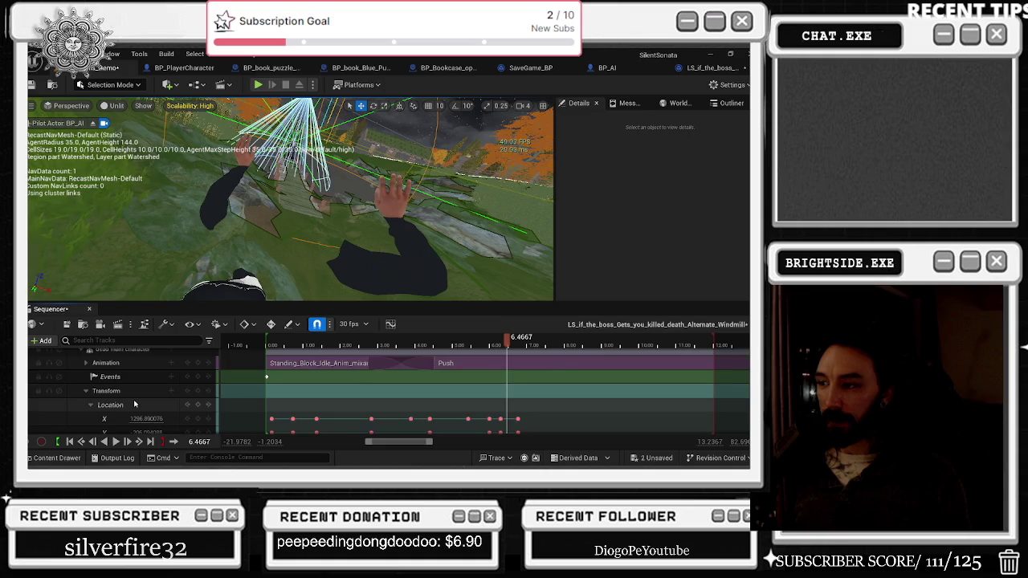
pyautogui.click(501, 404)
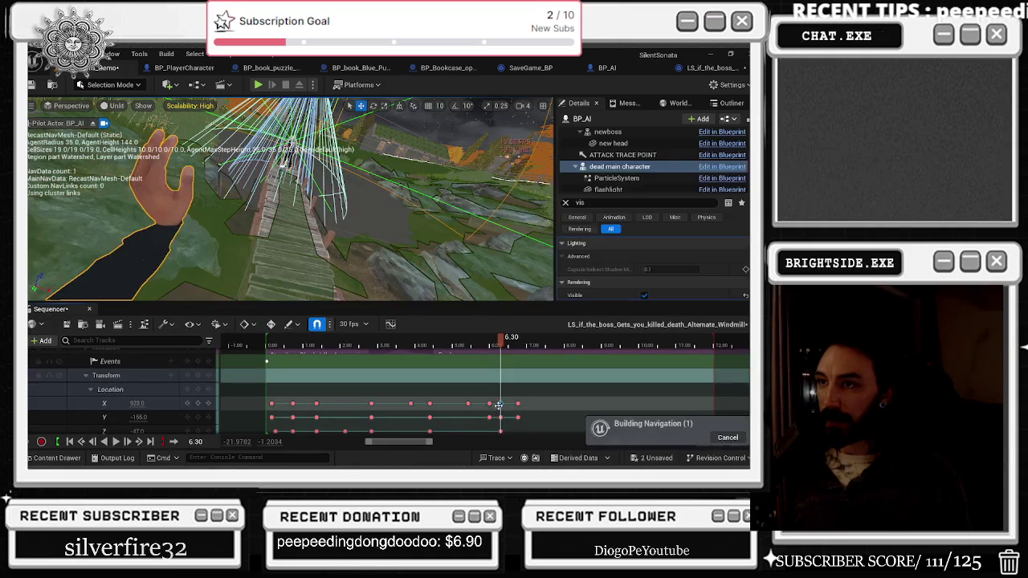
pyautogui.click(507, 344)
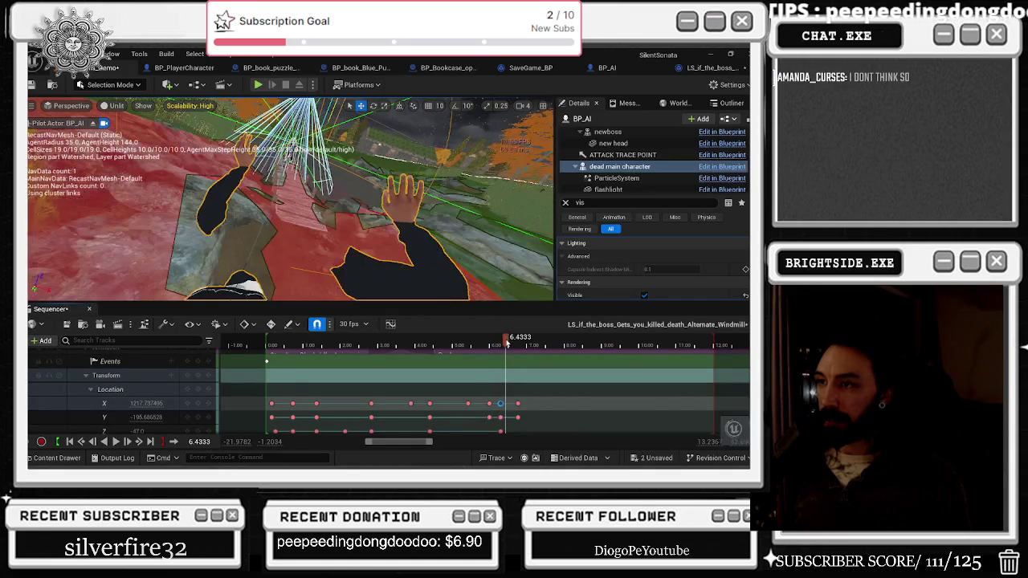
pyautogui.click(508, 343)
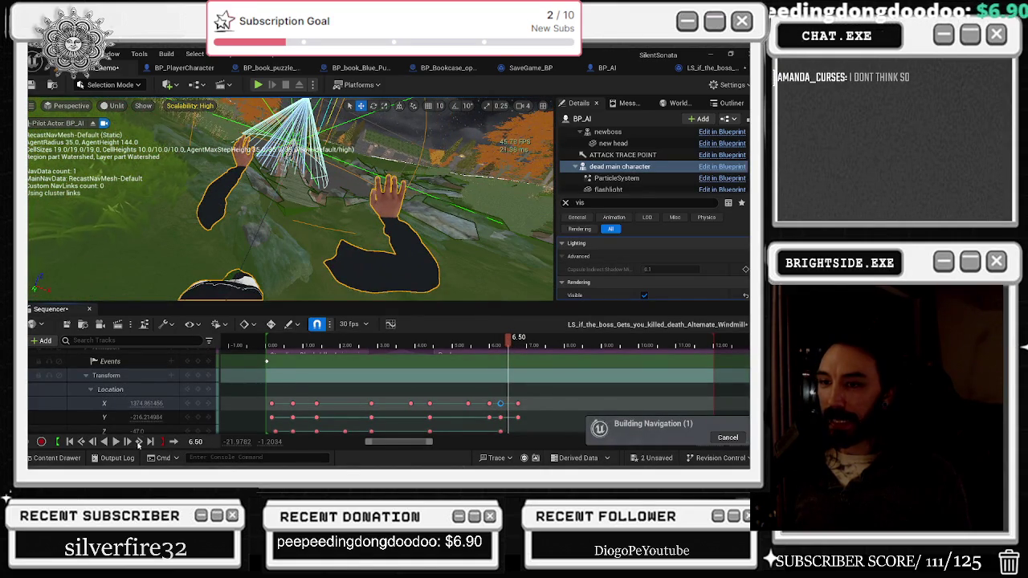
pyautogui.click(173, 408)
pyautogui.hotkey('ctrl', 'z')
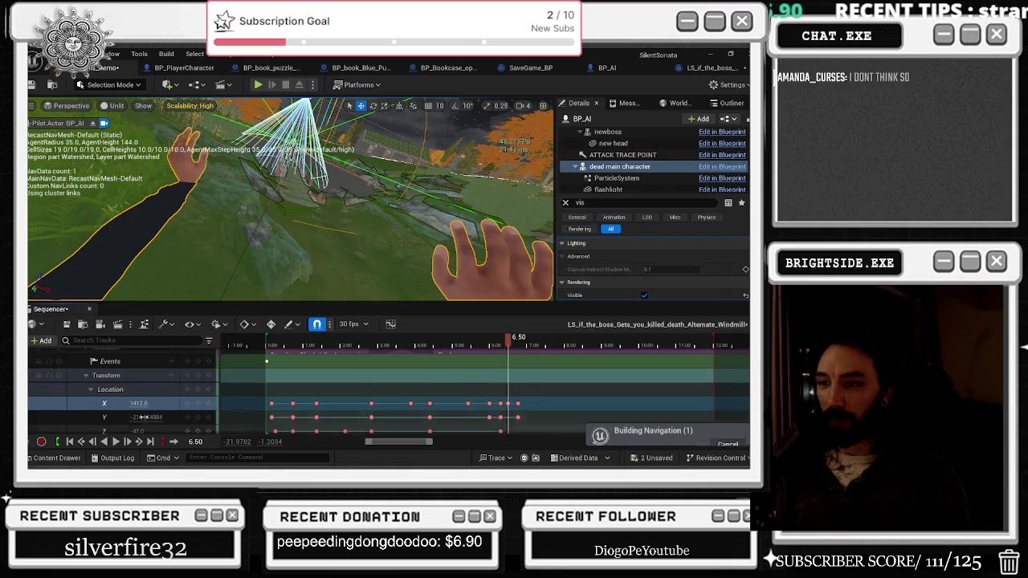
pyautogui.scroll(-3, 145, 401)
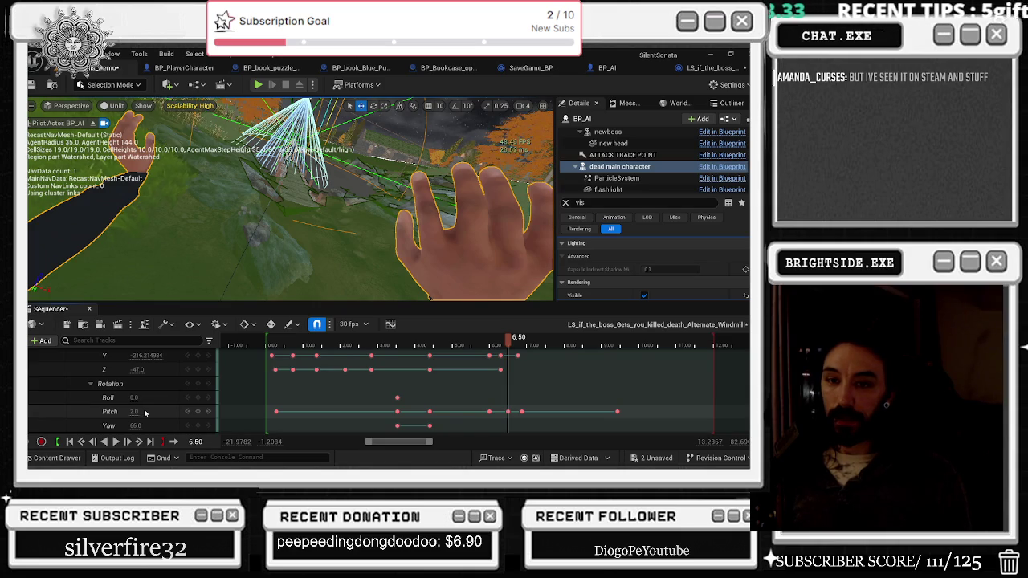
pyautogui.moveTo(134, 426); pyautogui.dragTo(177, 425)
# Scrub back to about 2.4 s and play the cutscene to review the new keys.
pyautogui.moveTo(510, 341); pyautogui.dragTo(346, 343)
pyautogui.press('space')
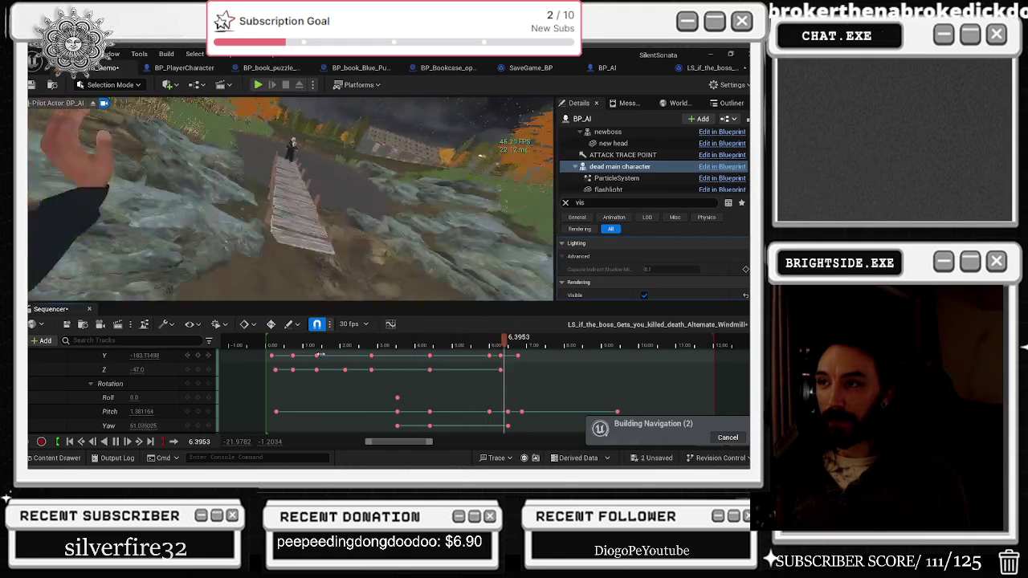
pyautogui.click(430, 347)
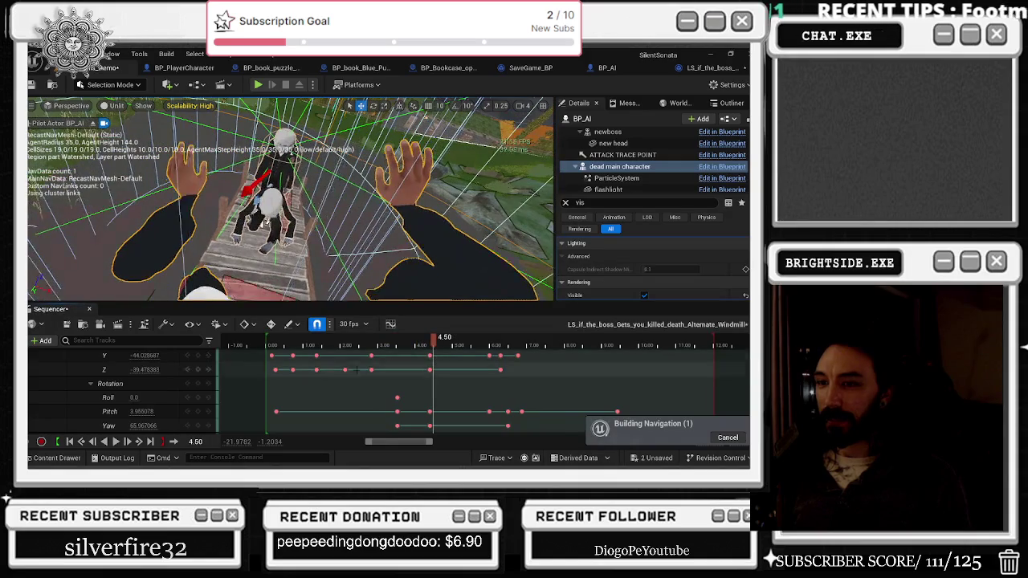
pyautogui.scroll(5, 168, 399)
pyautogui.scroll(-5, 448, 378)
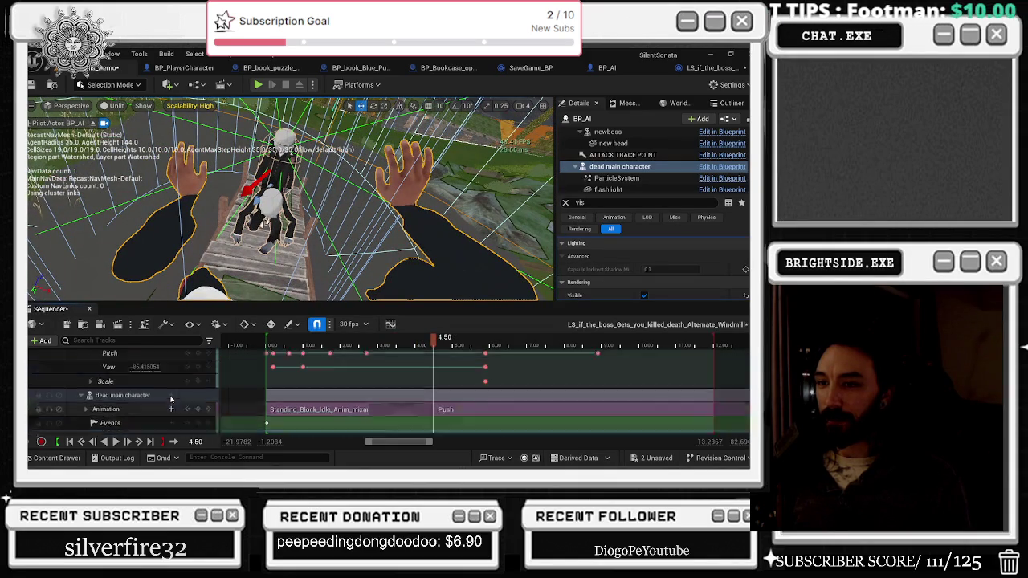
pyautogui.scroll(3, 449, 378)
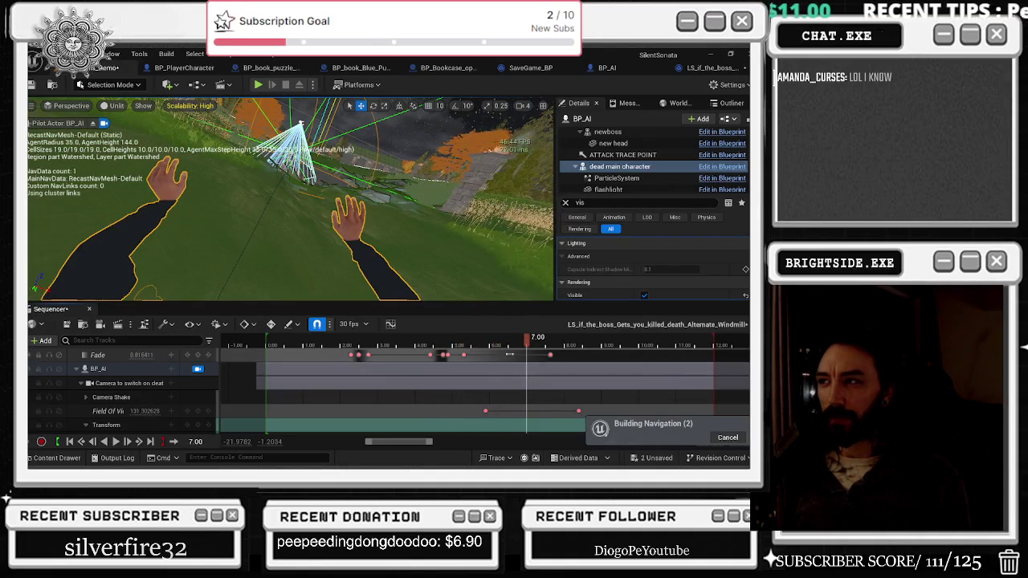
pyautogui.click(430, 347)
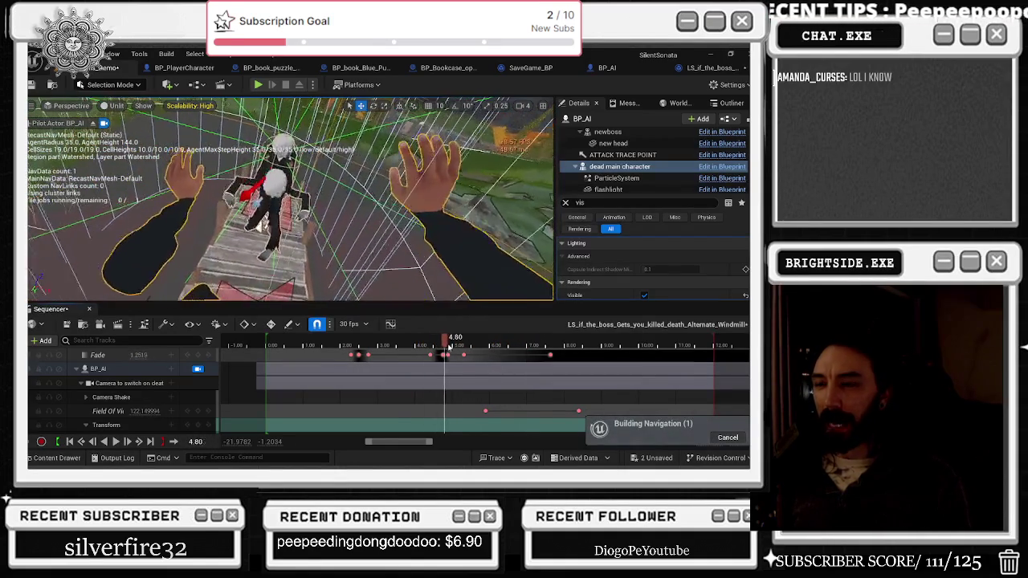
pyautogui.moveTo(377, 347); pyautogui.dragTo(350, 356)
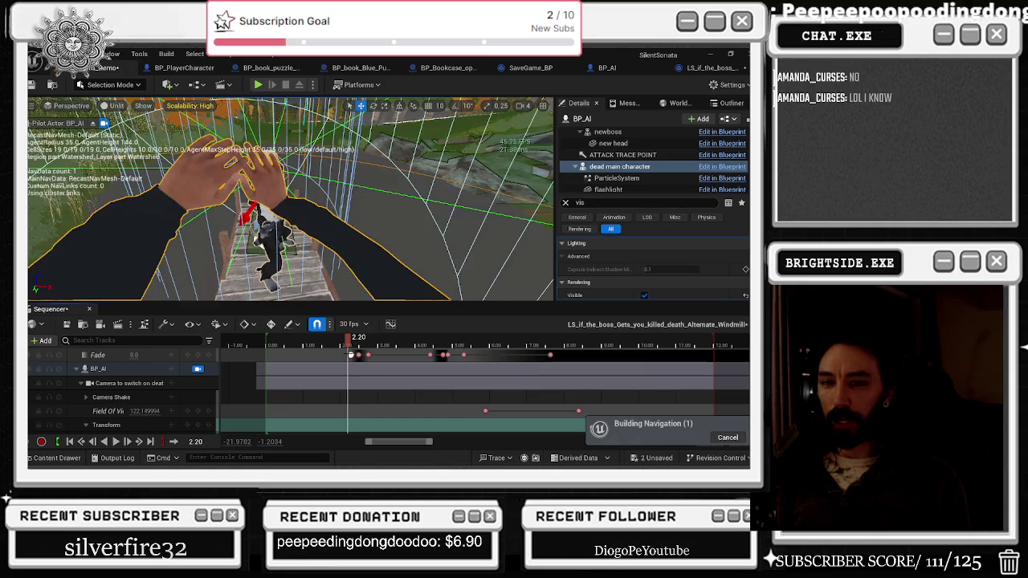
pyautogui.press('space')
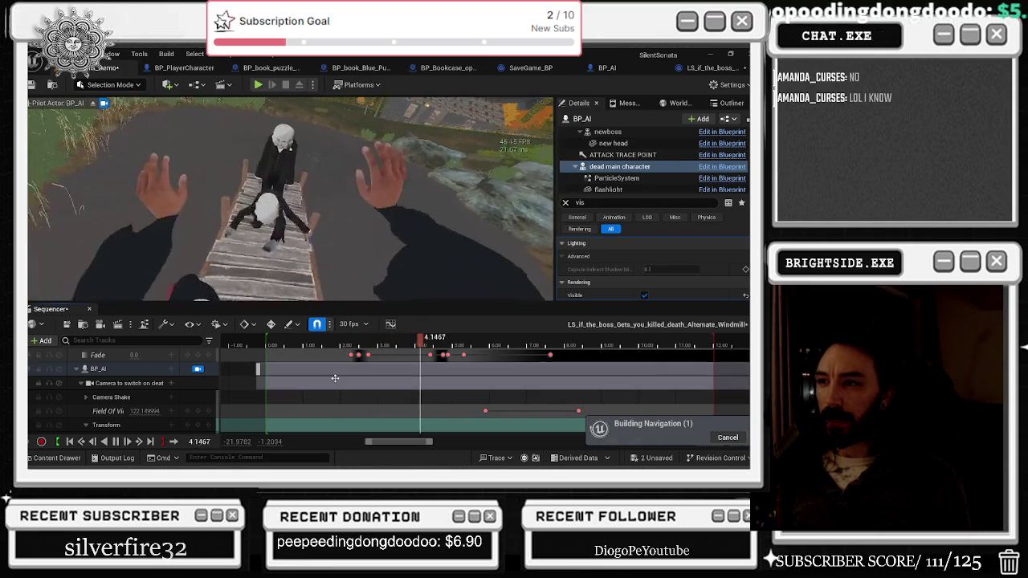
pyautogui.press('g')
pyautogui.press('space')
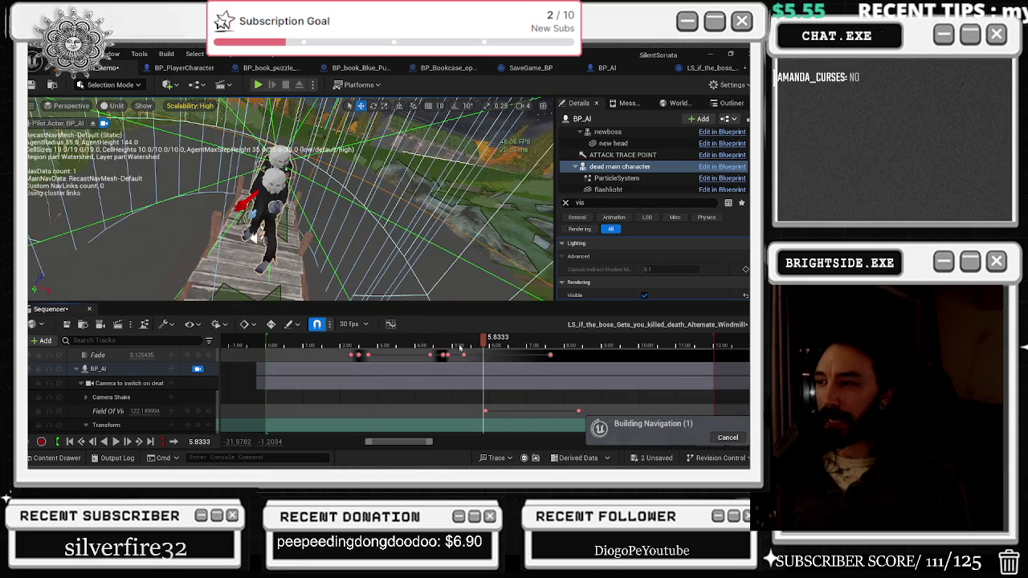
pyautogui.click(456, 347)
pyautogui.moveTo(456, 351)
pyautogui.mouseDown()
pyautogui.moveTo(465, 354)
pyautogui.moveTo(403, 348)
pyautogui.moveTo(425, 348)
pyautogui.mouseUp()
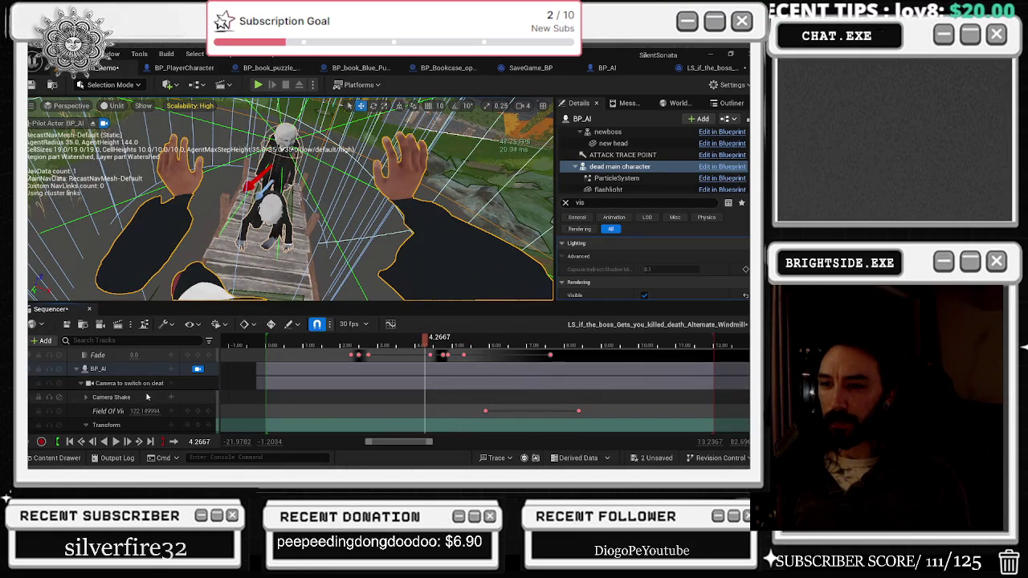
# Raise the dead character's Location X key at 4.40 s to 232.
pyautogui.scroll(-5, 149, 396)
pyautogui.scroll(-4, 149, 397)
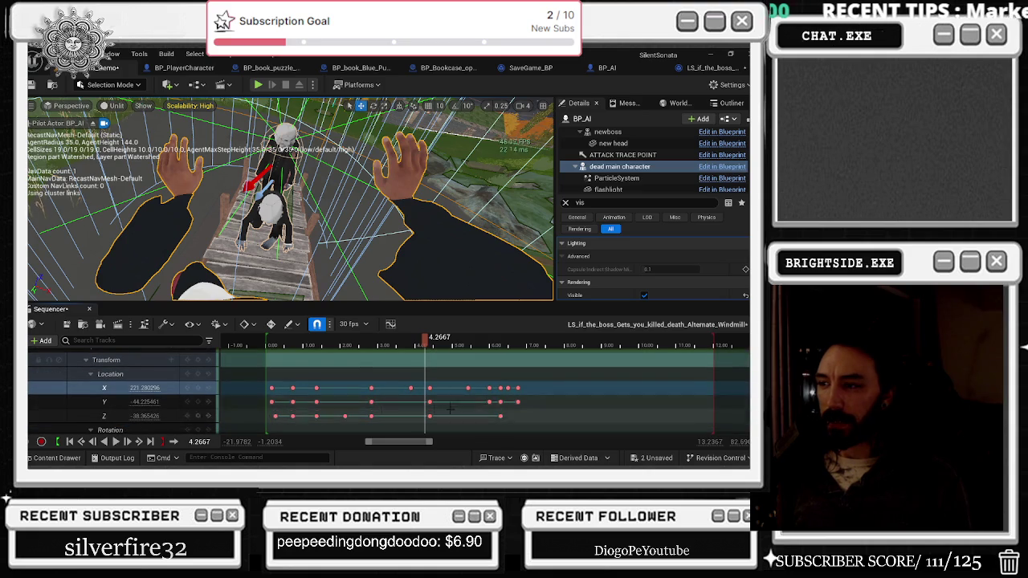
pyautogui.moveTo(425, 401); pyautogui.dragTo(430, 402)
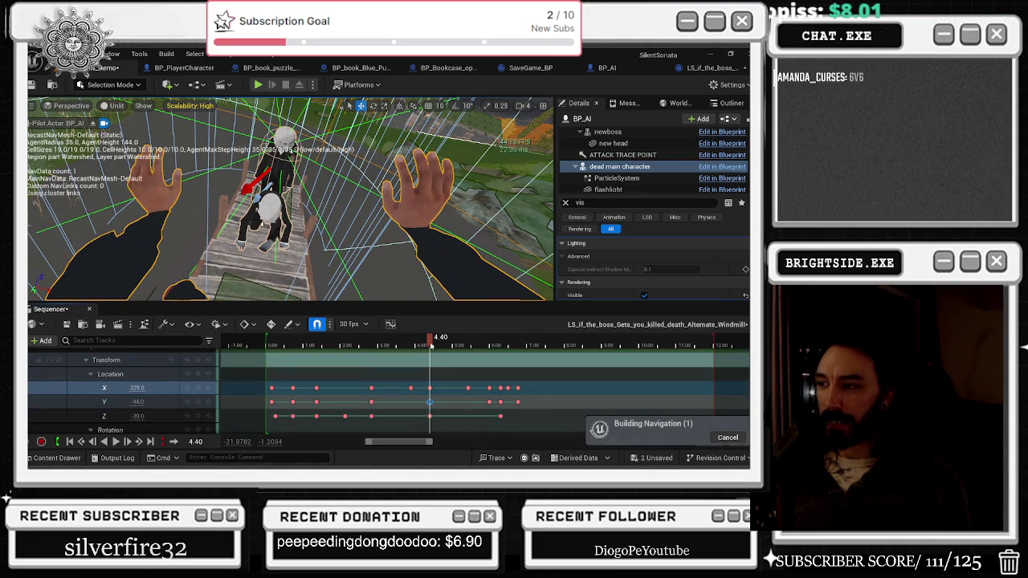
pyautogui.click(429, 388)
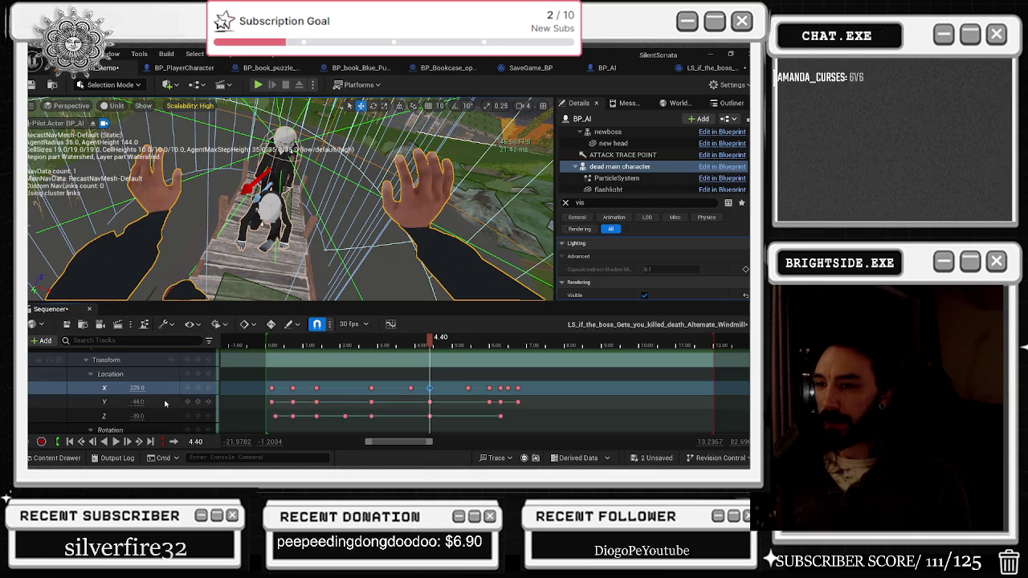
pyautogui.moveTo(137, 388); pyautogui.dragTo(140, 388)
# Replay the death sequence and inspect the keyframes around 6.00–6.30 s.
pyautogui.moveTo(422, 329)
pyautogui.mouseDown()
pyautogui.moveTo(416, 344)
pyautogui.moveTo(333, 346)
pyautogui.mouseUp()
pyautogui.press('space')
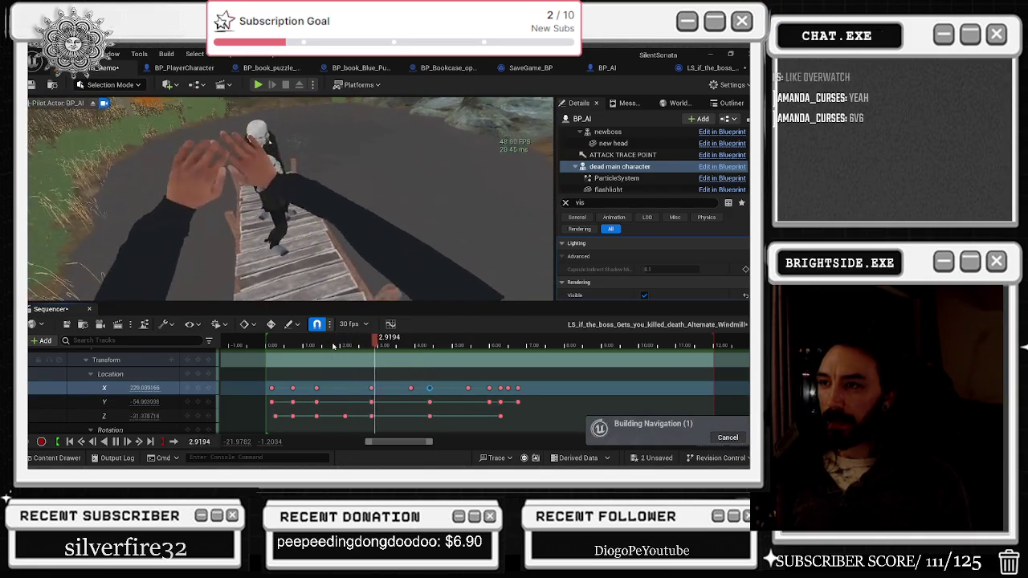
pyautogui.press('space')
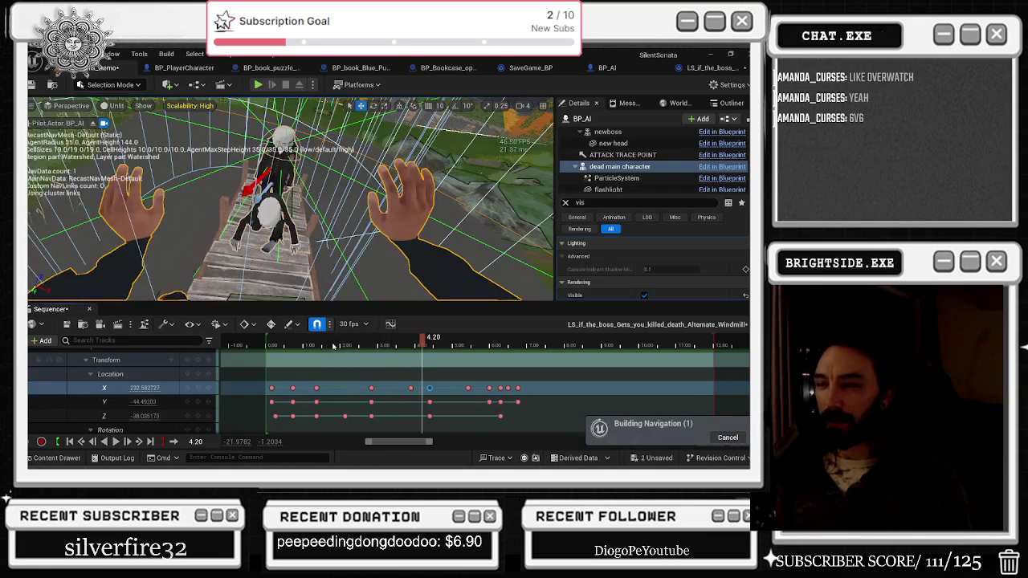
pyautogui.press('space')
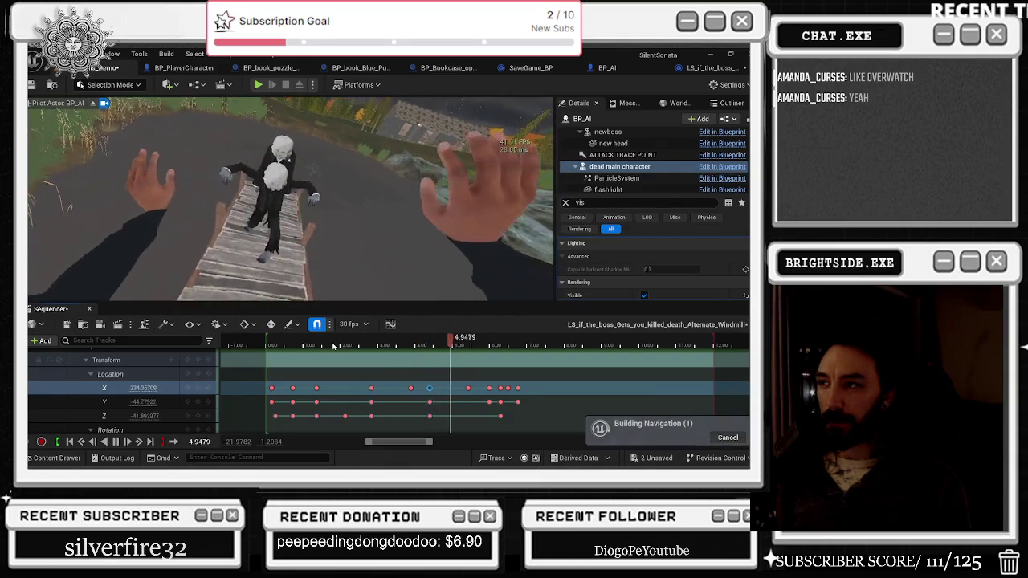
pyautogui.press('space')
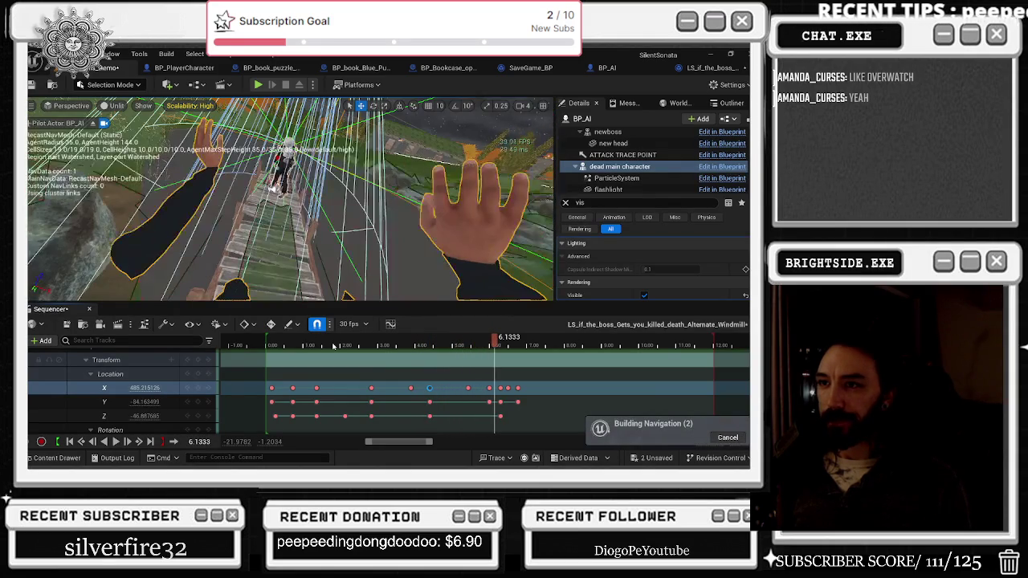
pyautogui.click(489, 389)
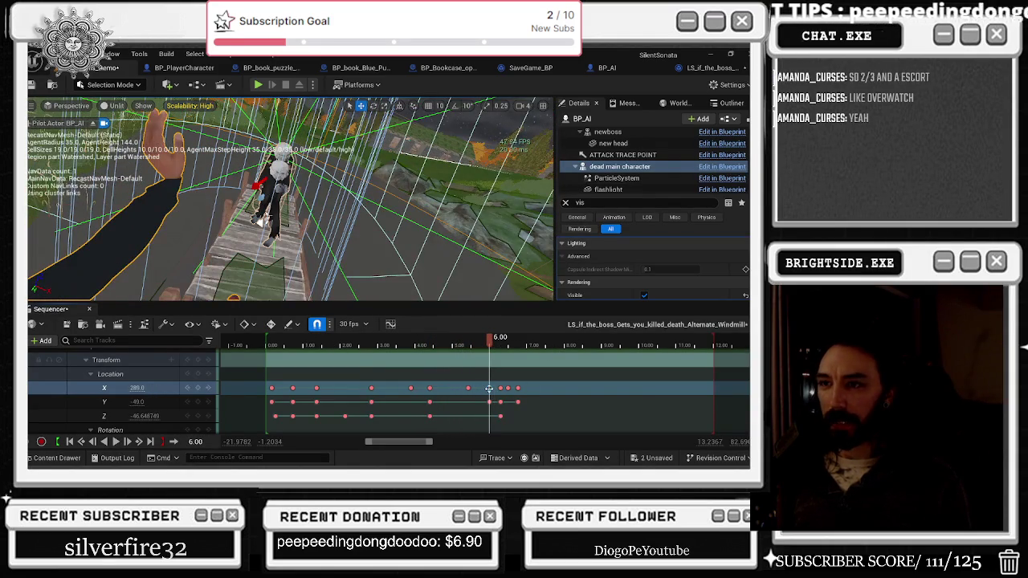
pyautogui.click(500, 389)
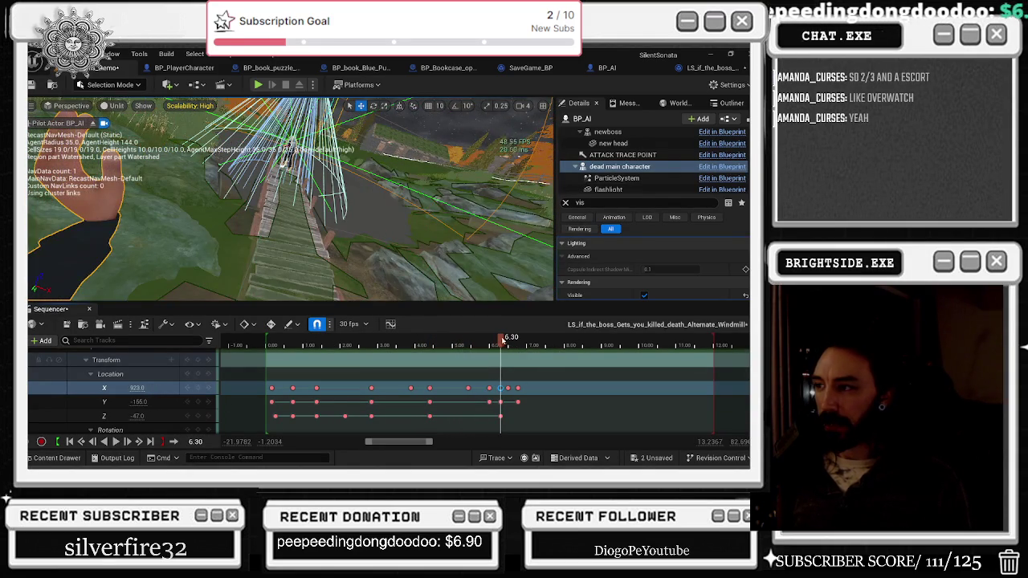
pyautogui.click(465, 343)
pyautogui.press('space')
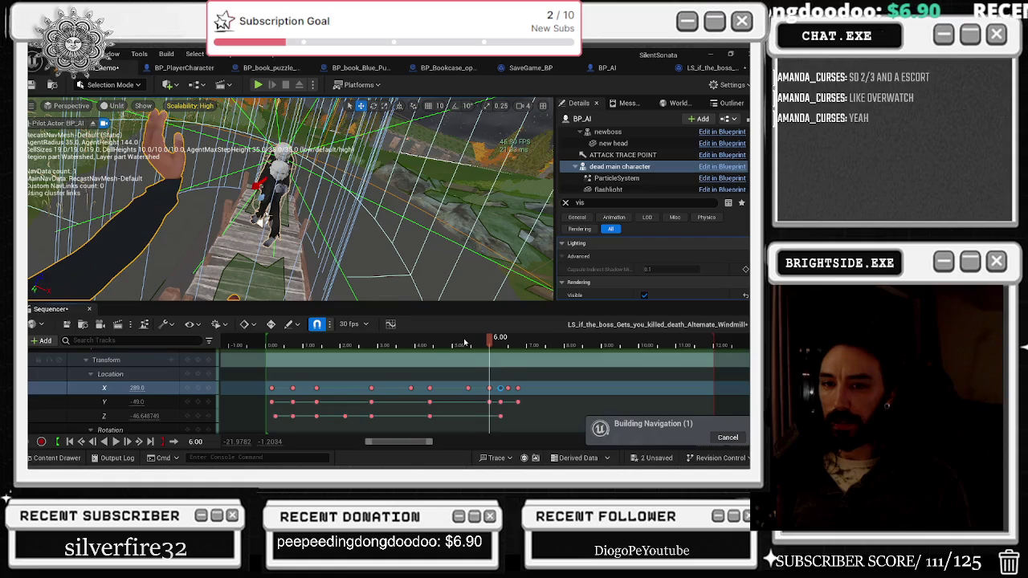
# Step frame by frame through the keys from 6.20 to 6.77 s to preview the camera pose.
pyautogui.press('Right')
pyautogui.press('Right')
pyautogui.press('Right')
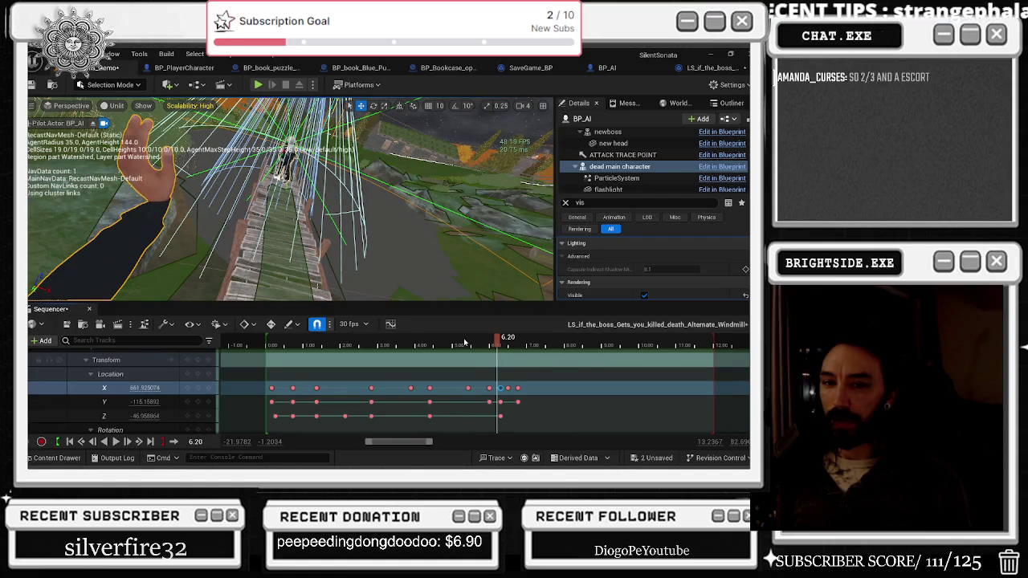
pyautogui.press('Right')
pyautogui.press('Right')
pyautogui.press('Right')
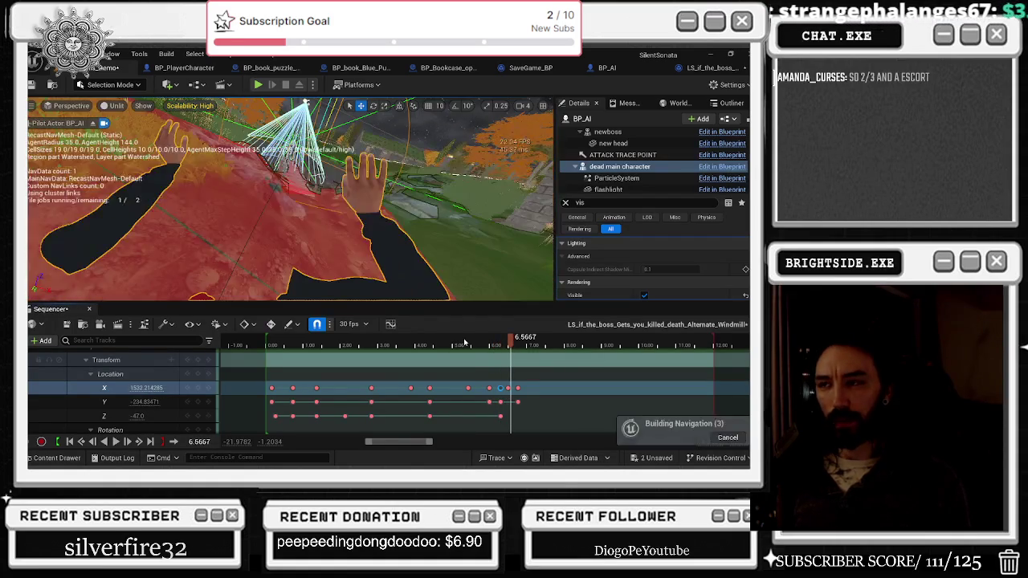
pyautogui.press('Right')
pyautogui.press('Right')
pyautogui.press('Right')
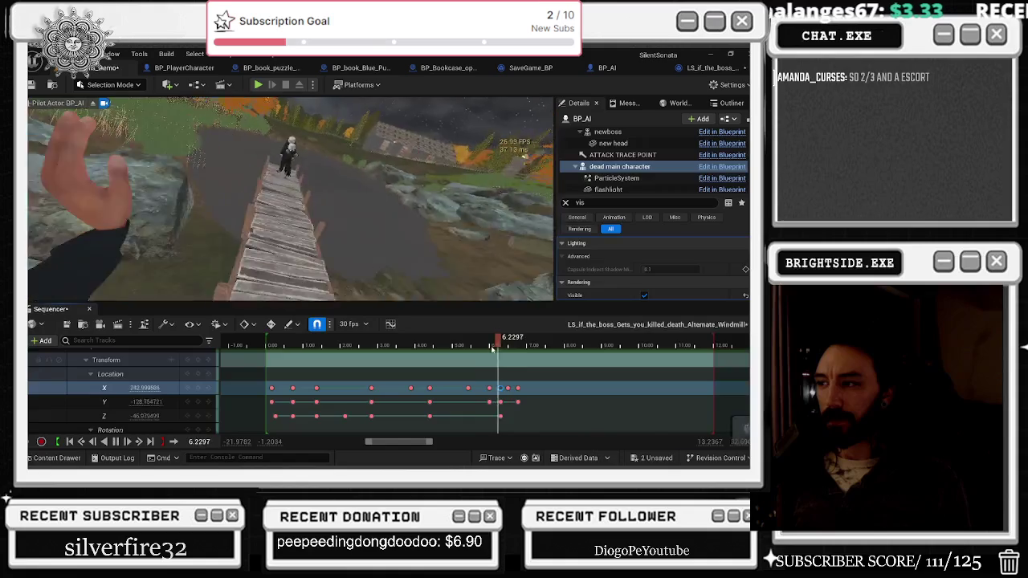
pyautogui.press(',')
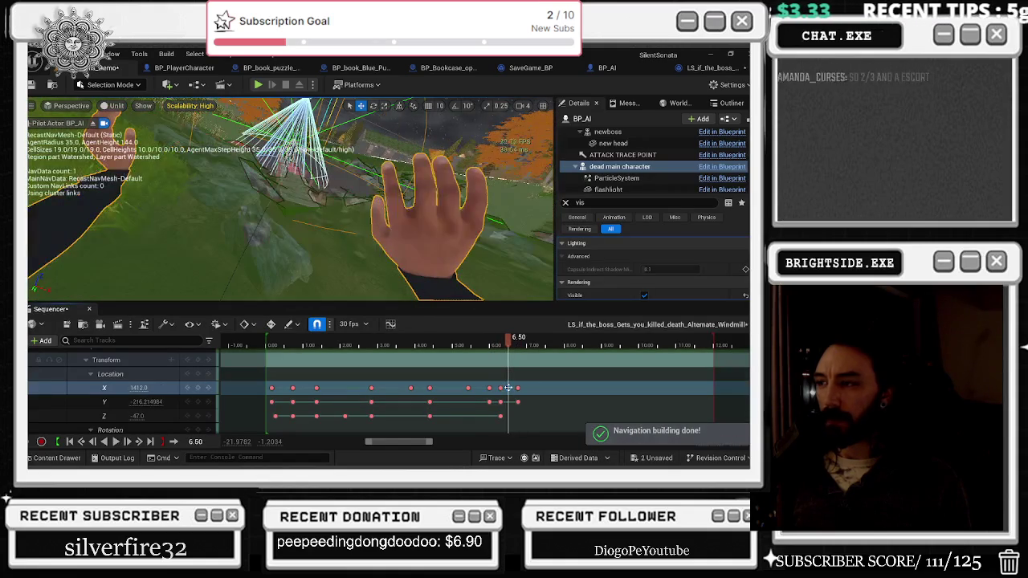
pyautogui.press('.')
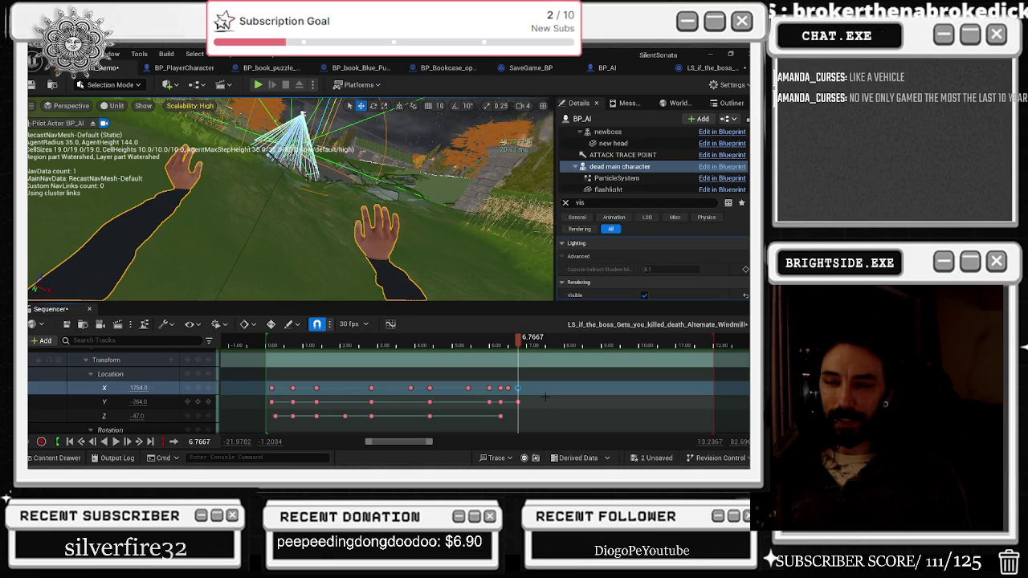
pyautogui.click(499, 338)
pyautogui.moveTo(499, 338)
pyautogui.mouseDown()
pyautogui.moveTo(507, 340)
pyautogui.moveTo(489, 340)
pyautogui.mouseUp()
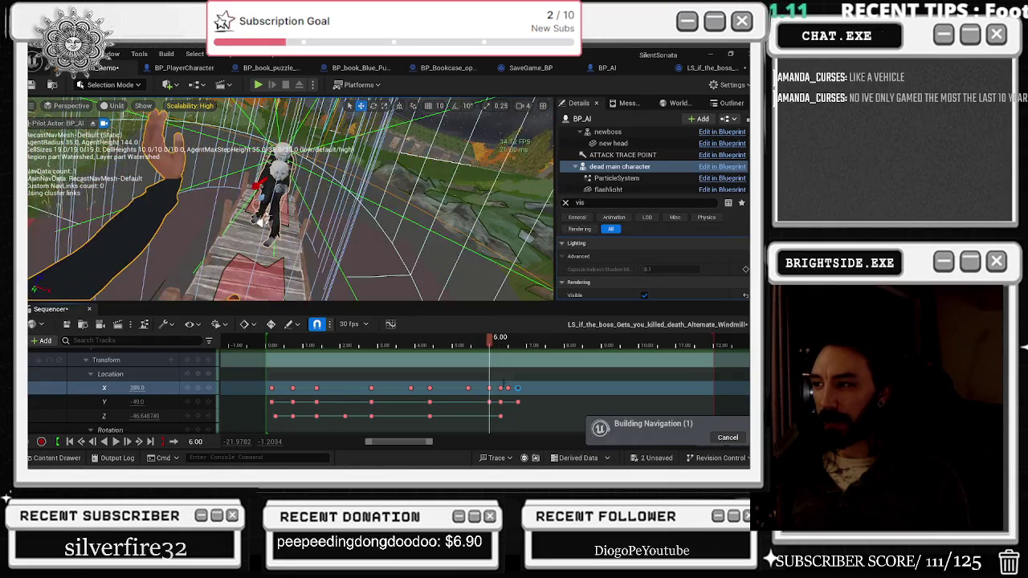
pyautogui.click(501, 388)
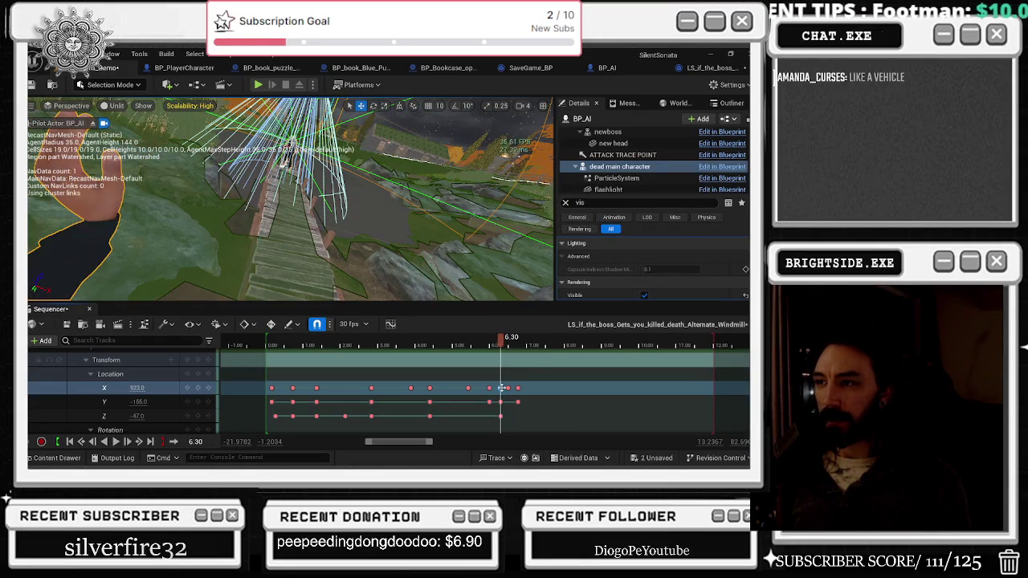
pyautogui.moveTo(503, 345); pyautogui.dragTo(512, 345)
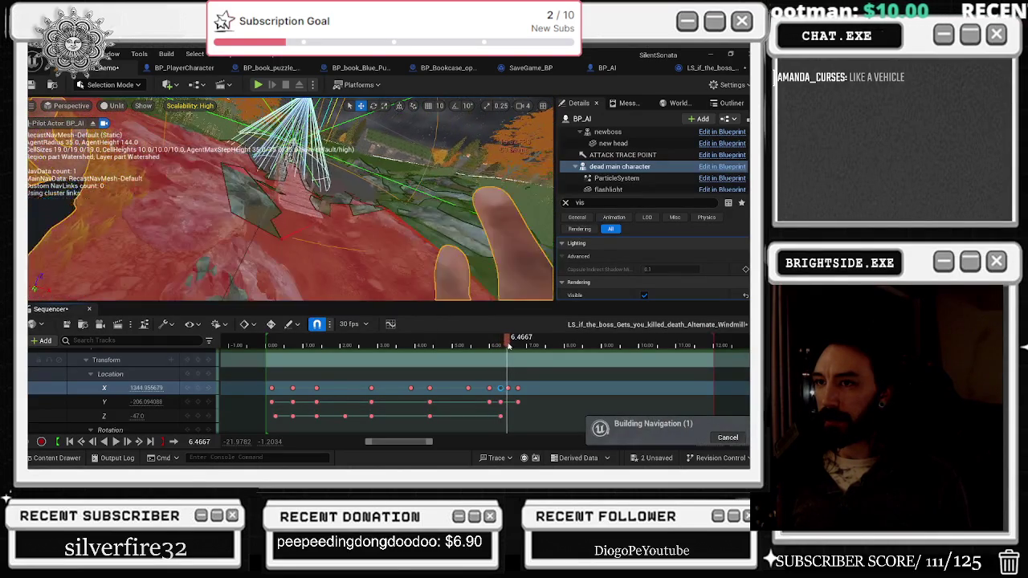
pyautogui.click(519, 388)
pyautogui.click(511, 345)
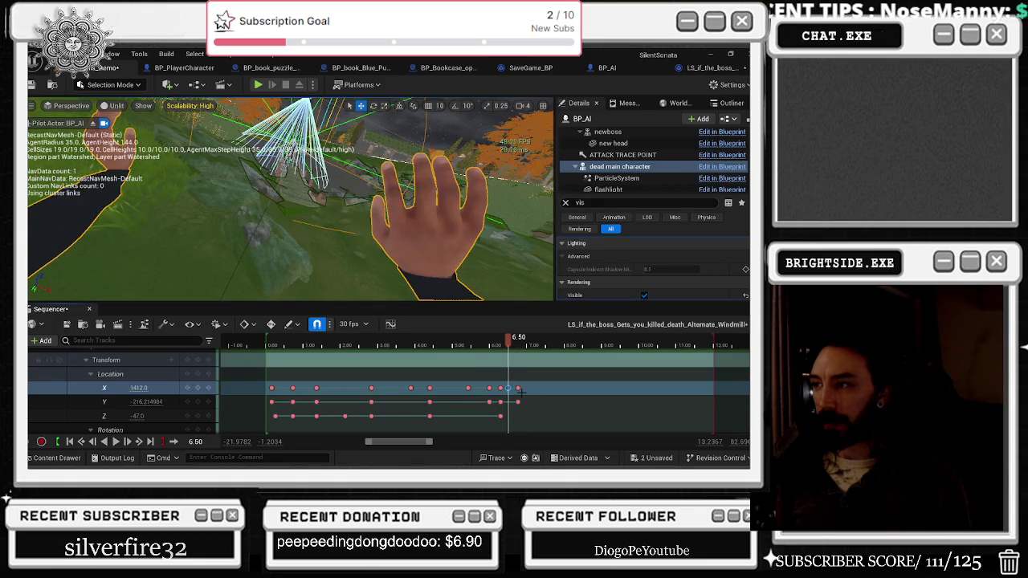
# At 6.63 s, undo the extra X change and set Location Y to -260.
pyautogui.scroll(2, 514, 345)
pyautogui.click(518, 345)
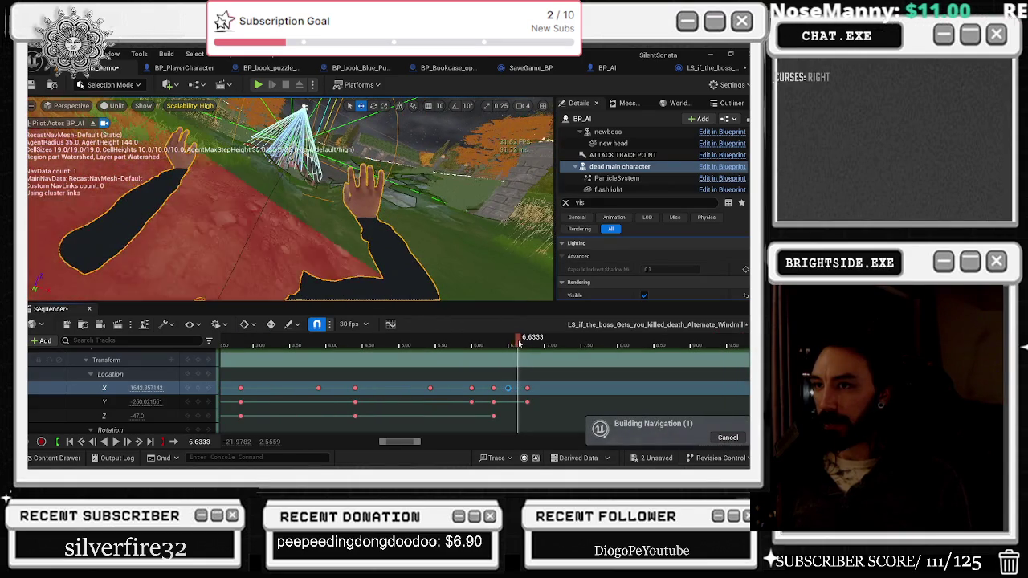
pyautogui.moveTo(148, 388); pyautogui.dragTo(148, 388)
pyautogui.hotkey('ctrl', 'z')
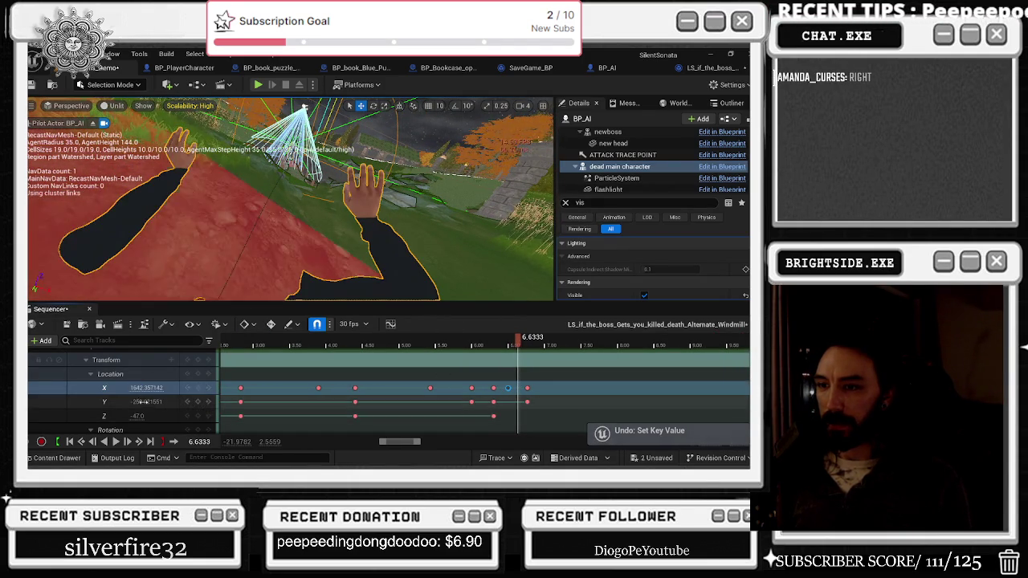
pyautogui.moveTo(141, 404); pyautogui.dragTo(149, 388)
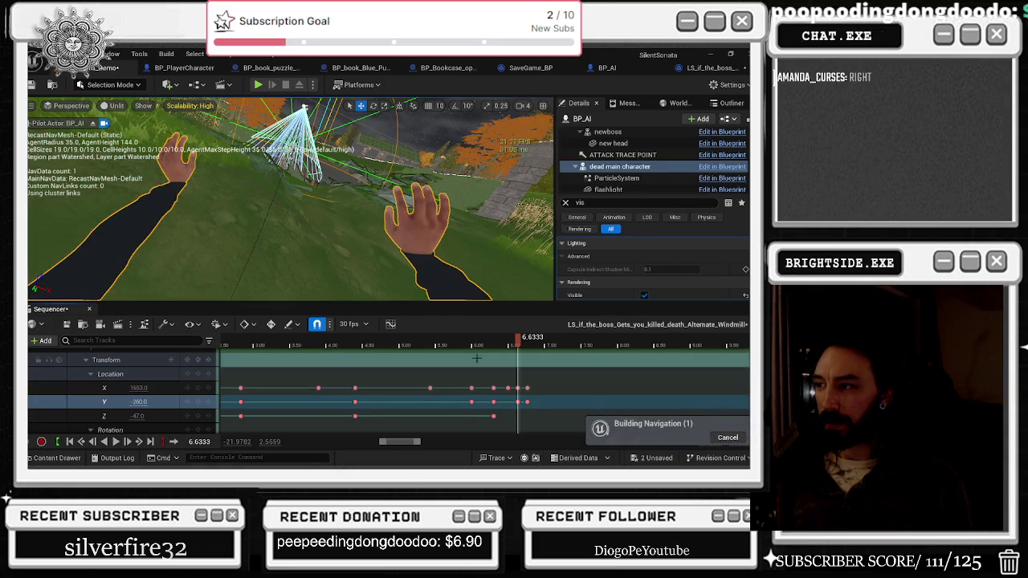
# Add a Location Y key of -272 at 7.43 s and select the last X and Y keys.
pyautogui.press('space')
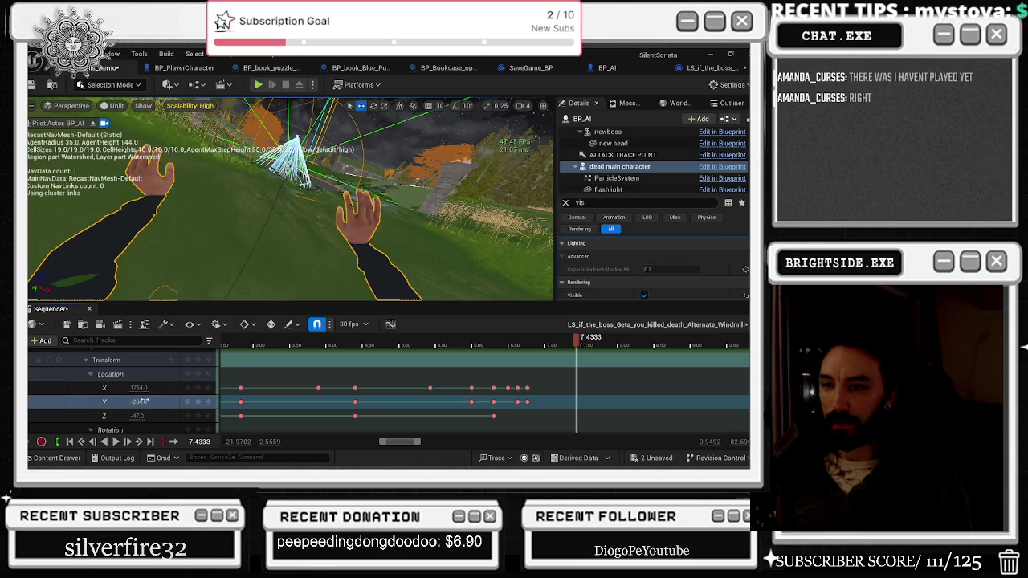
pyautogui.moveTo(140, 402); pyautogui.dragTo(142, 388)
pyautogui.moveTo(583, 340)
pyautogui.mouseDown()
pyautogui.moveTo(471, 340)
pyautogui.moveTo(550, 338)
pyautogui.mouseUp()
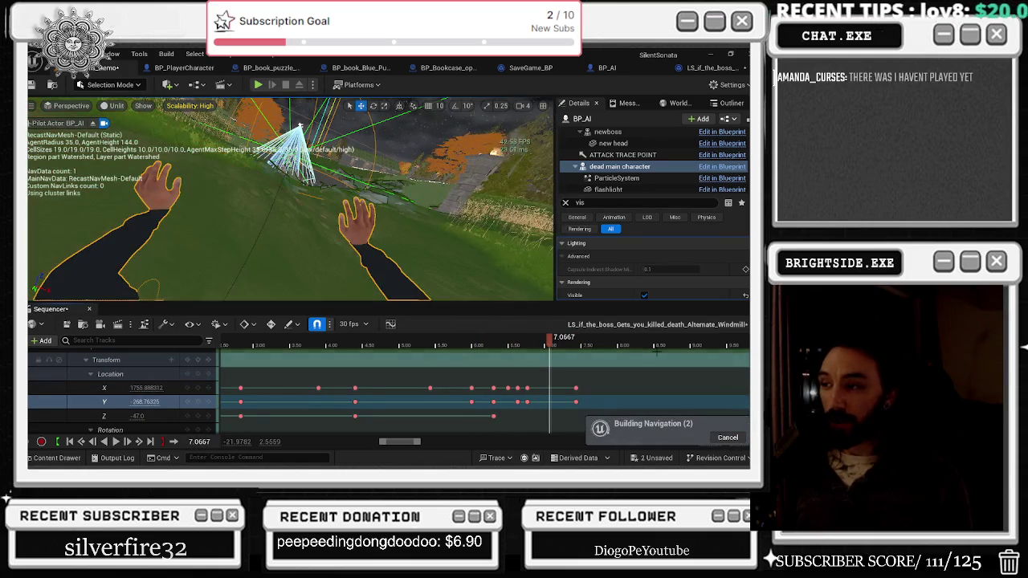
pyautogui.moveTo(590, 386); pyautogui.dragTo(569, 411)
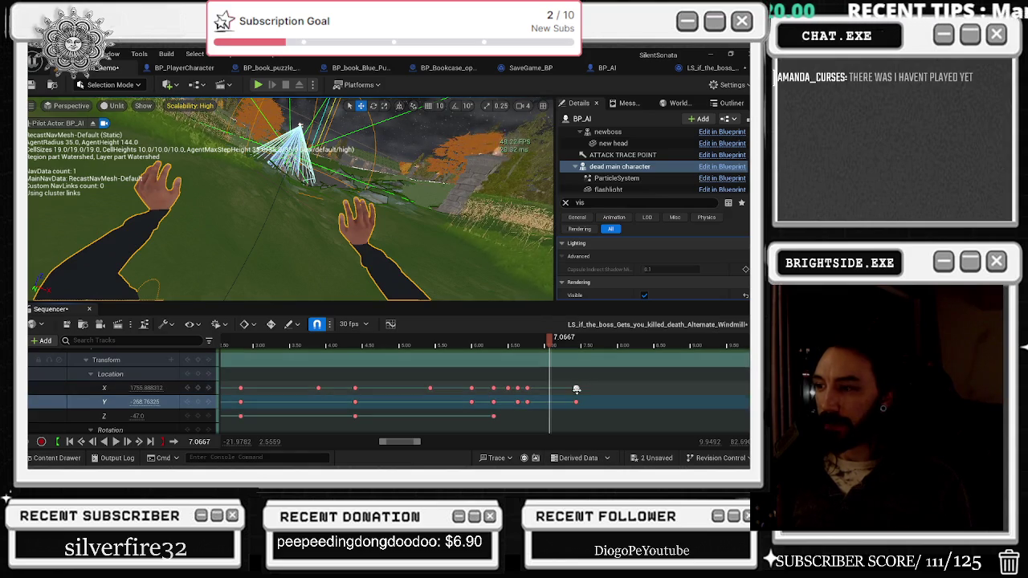
pyautogui.click(576, 388)
pyautogui.click(401, 345)
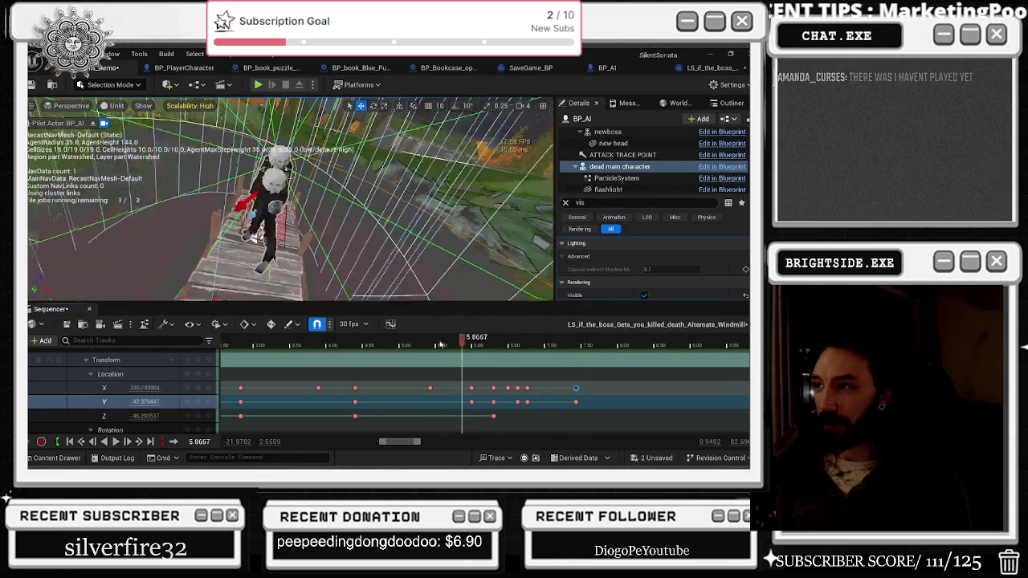
# Preview the cutscene repeatedly from 5.40, 5.8 and 6.10 s to check the bridge motion.
pyautogui.press('space')
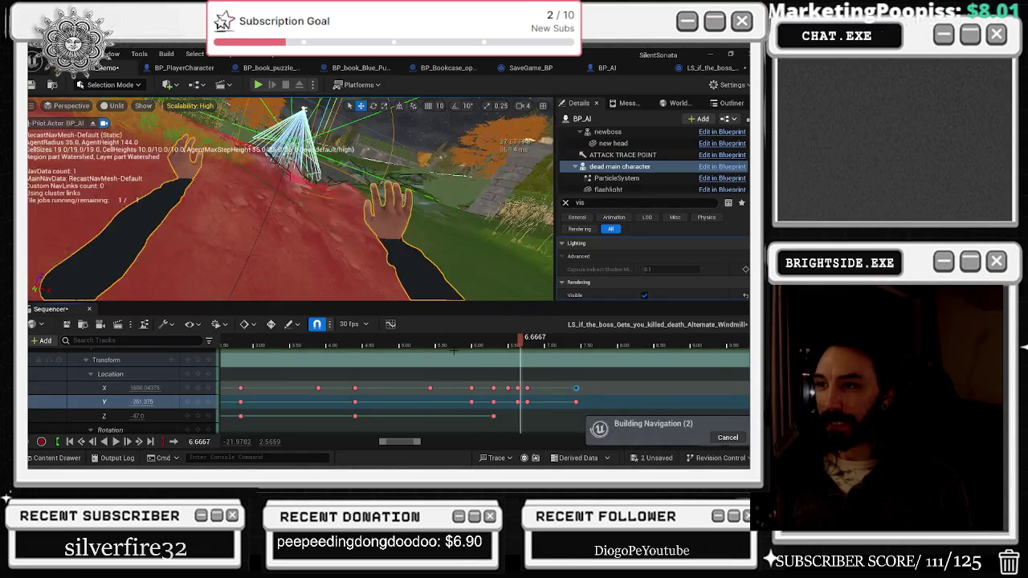
pyautogui.press('space')
pyautogui.moveTo(520, 347); pyautogui.dragTo(430, 353)
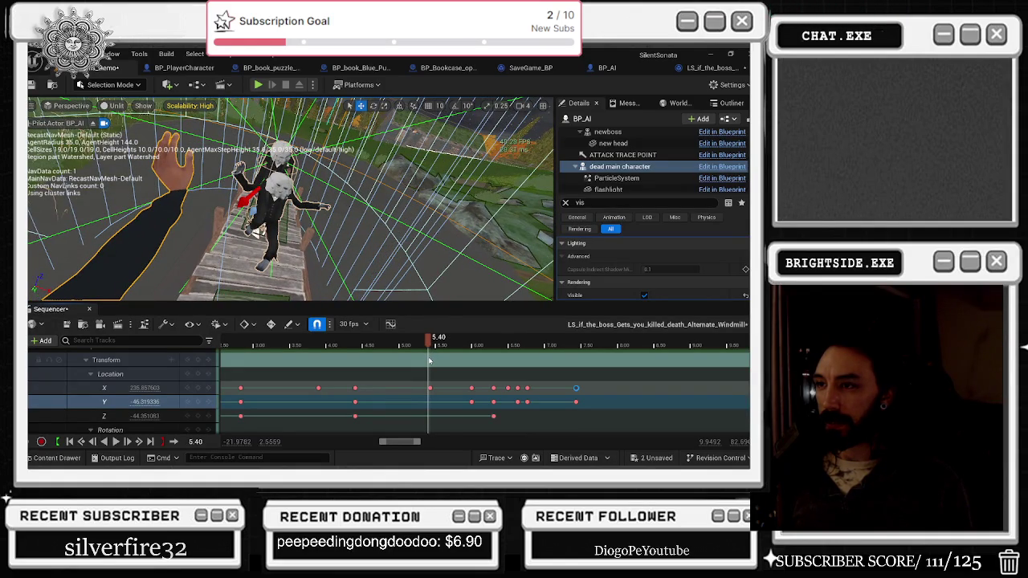
pyautogui.press('space')
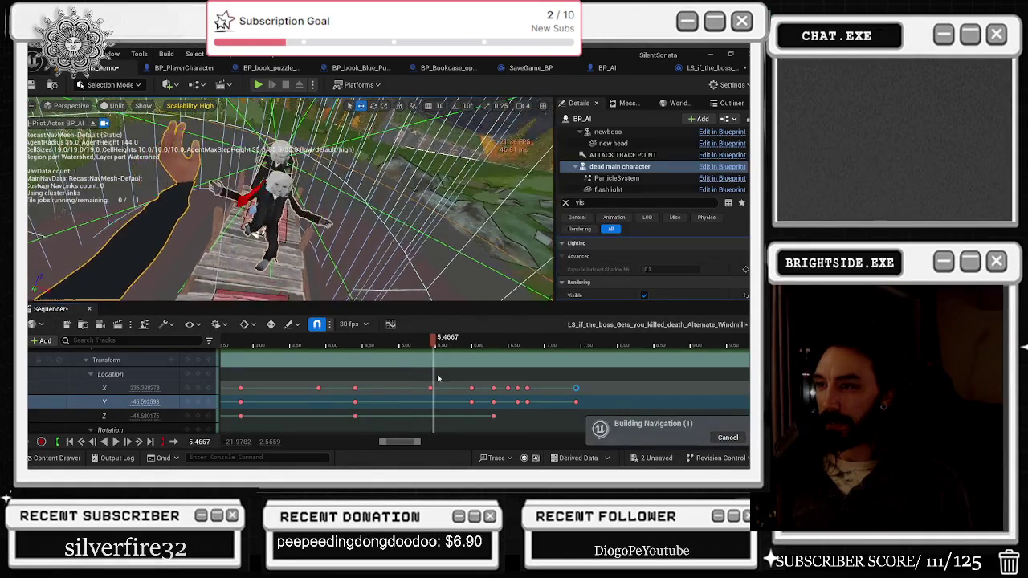
pyautogui.press('space')
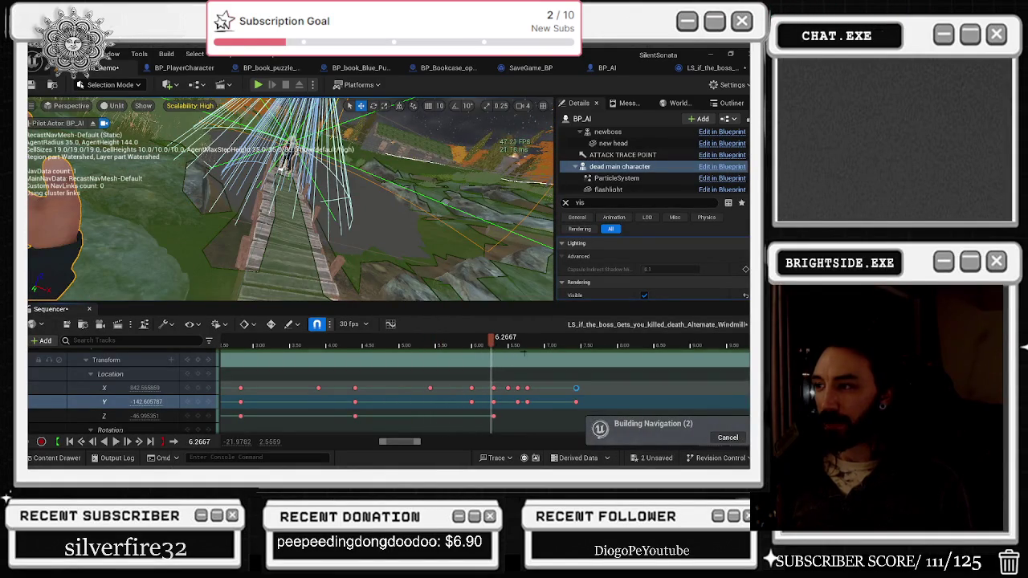
pyautogui.moveTo(485, 344); pyautogui.dragTo(464, 359)
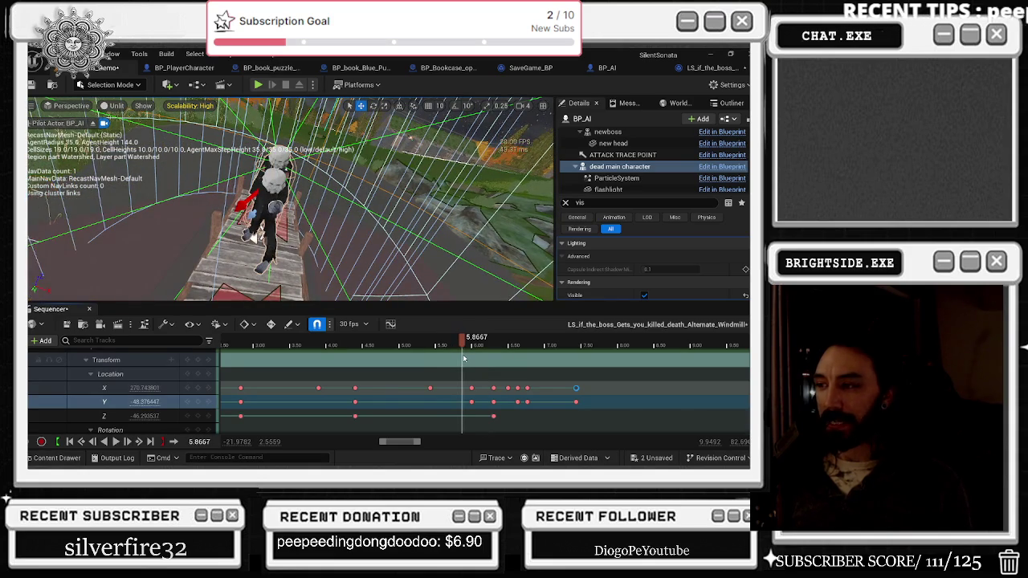
pyautogui.press('space')
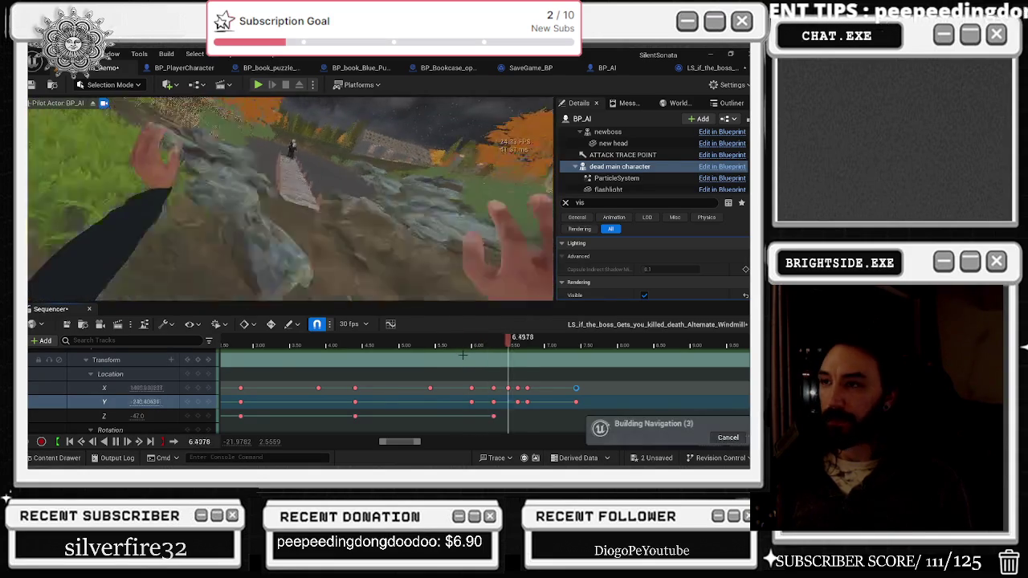
pyautogui.press('space')
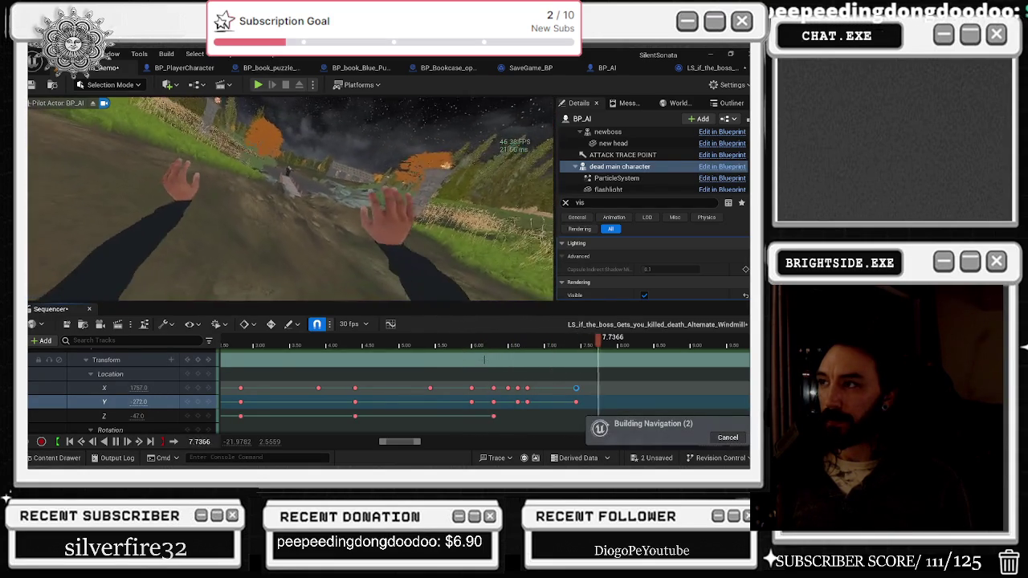
pyautogui.click(489, 351)
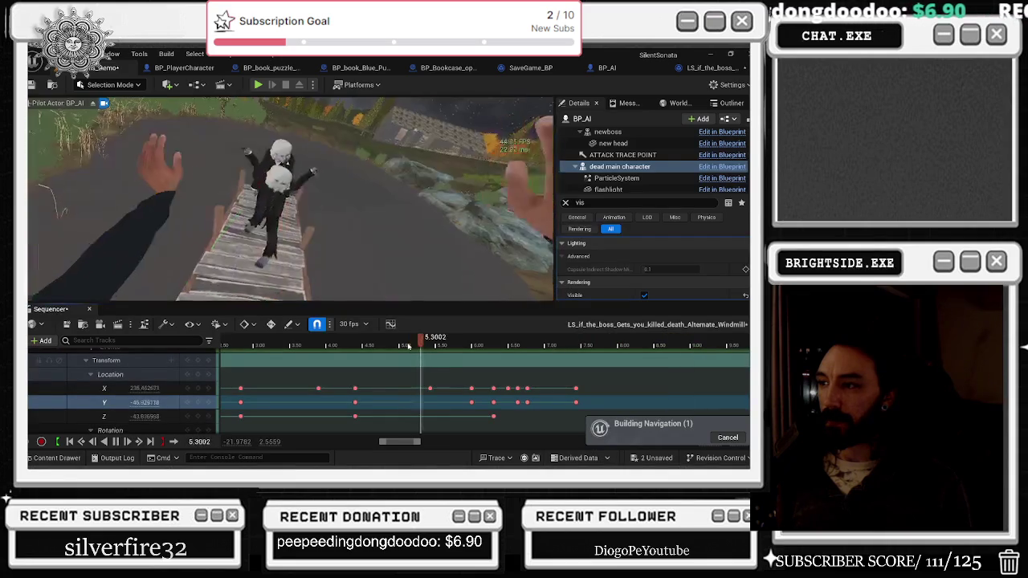
pyautogui.press('space')
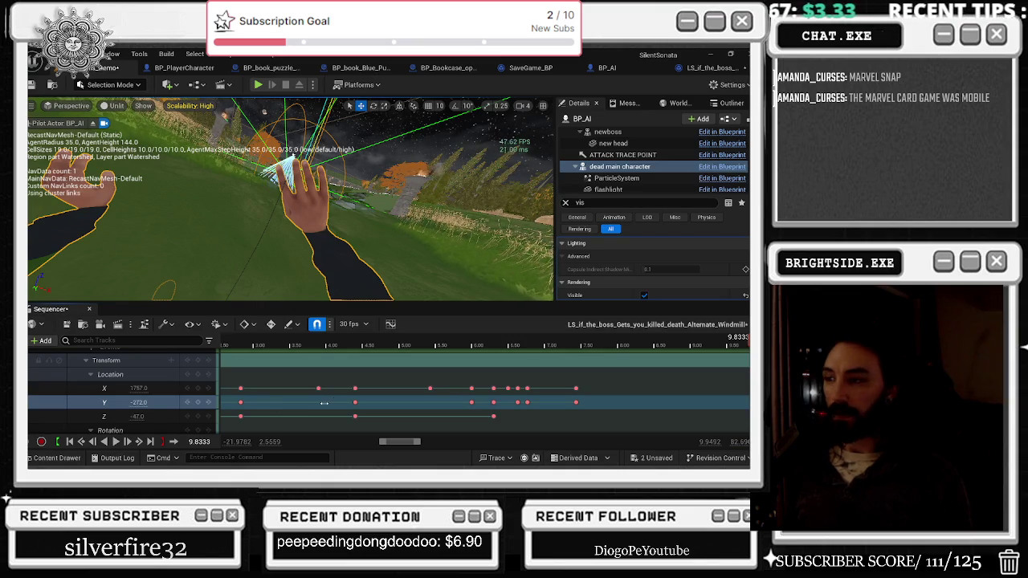
# Replay the whole cutscene from the beginning, then switch to the Twitch browser window.
pyautogui.click(266, 346)
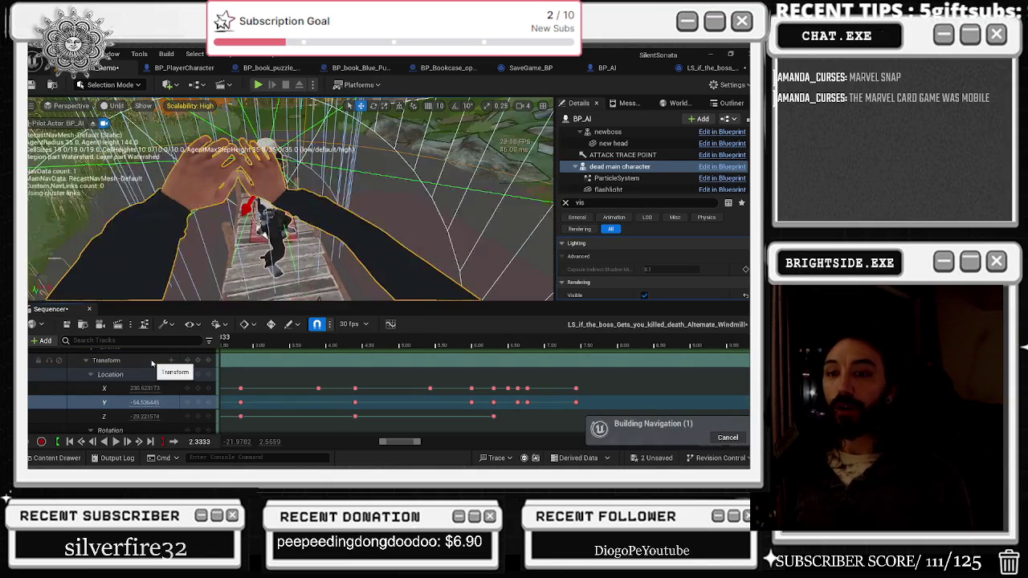
pyautogui.scroll(-5, 313, 364)
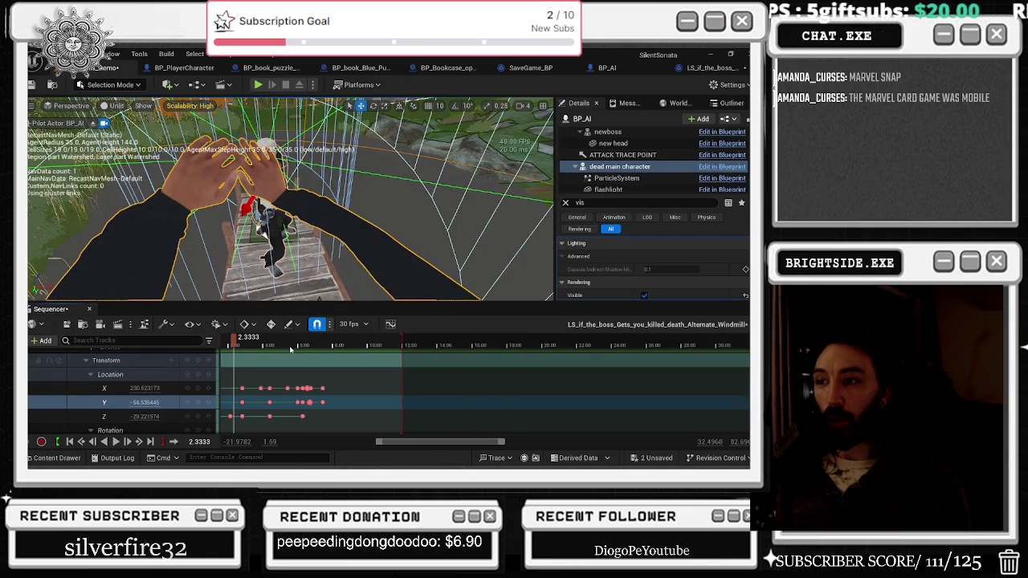
pyautogui.scroll(-4, 289, 367)
pyautogui.moveTo(239, 338); pyautogui.dragTo(199, 341)
pyautogui.press('space')
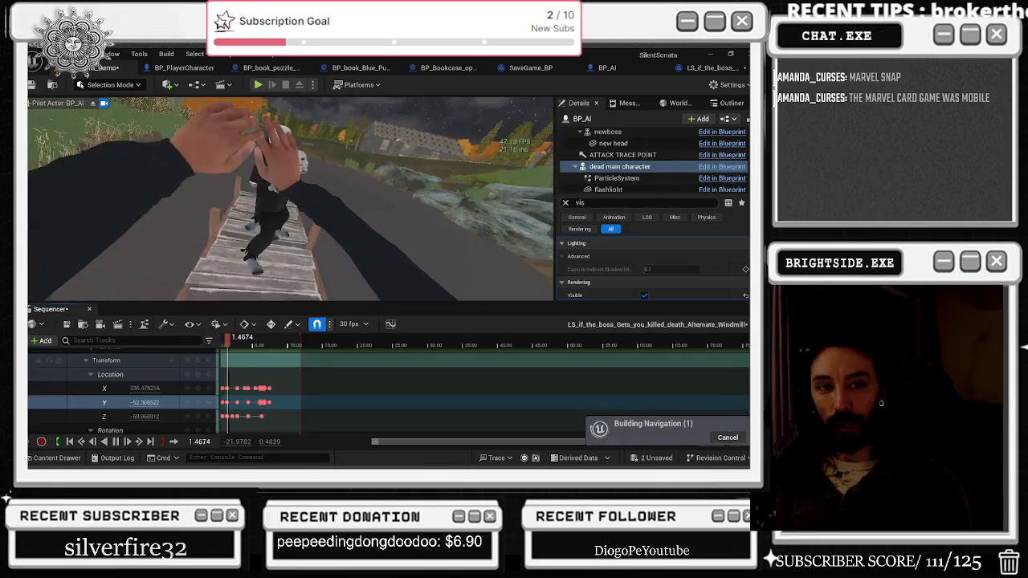
pyautogui.hotkey('alt', 'Tab')
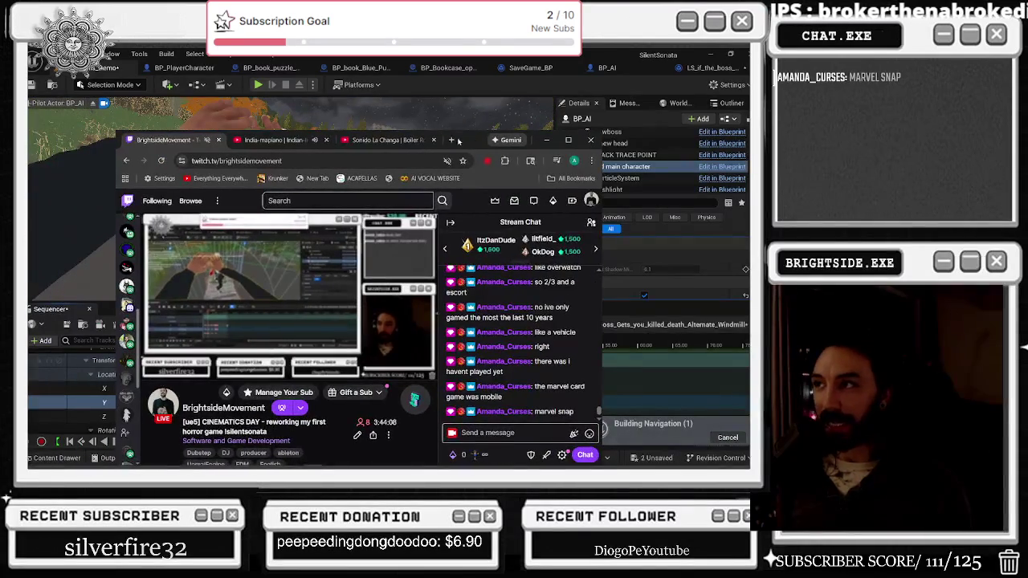
# Search 'moba' in a new Chrome tab, enlarge the image result, then minimise Chrome.
pyautogui.click(453, 140)
pyautogui.write('moba')
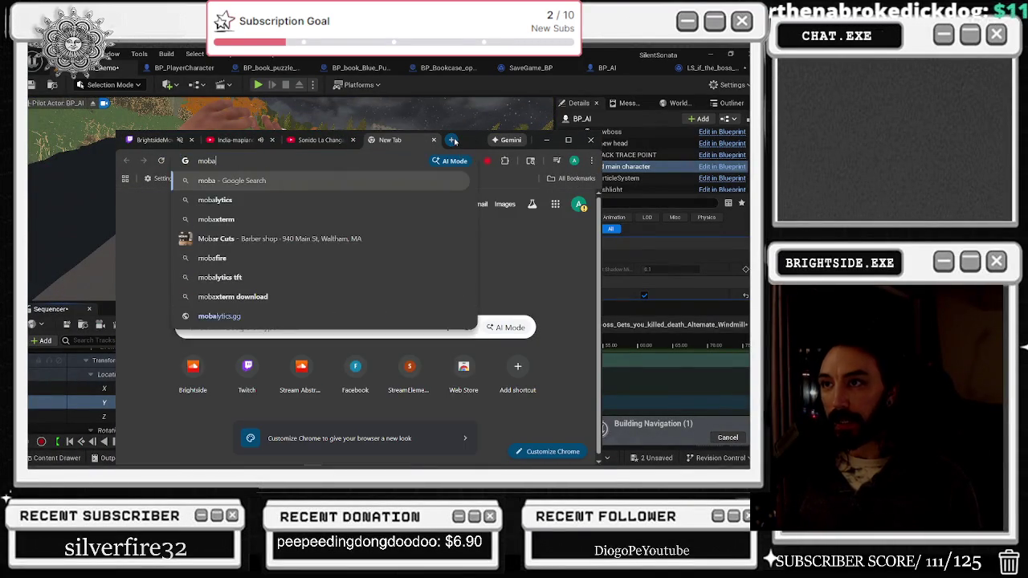
pyautogui.press('Return')
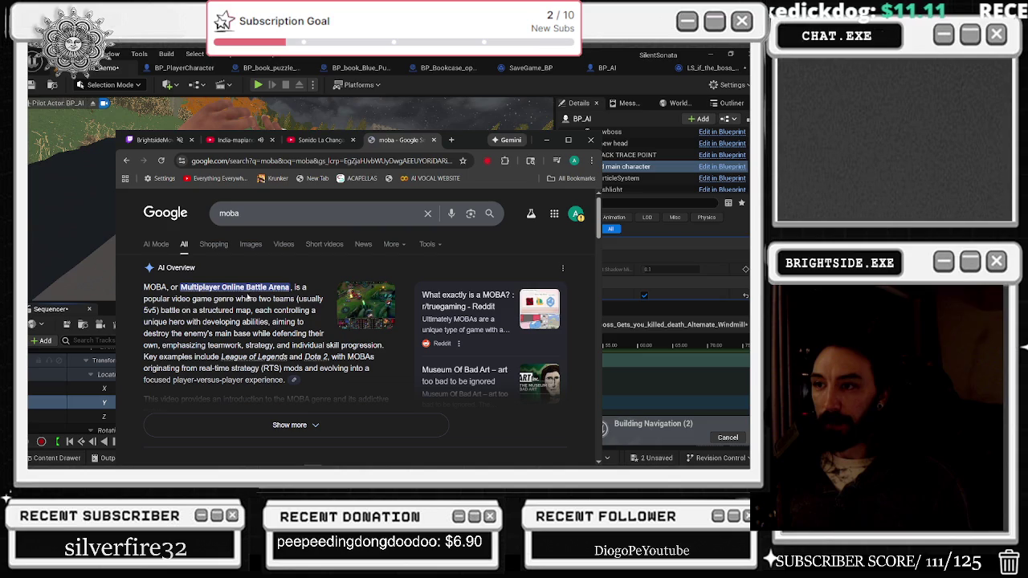
pyautogui.click(348, 295)
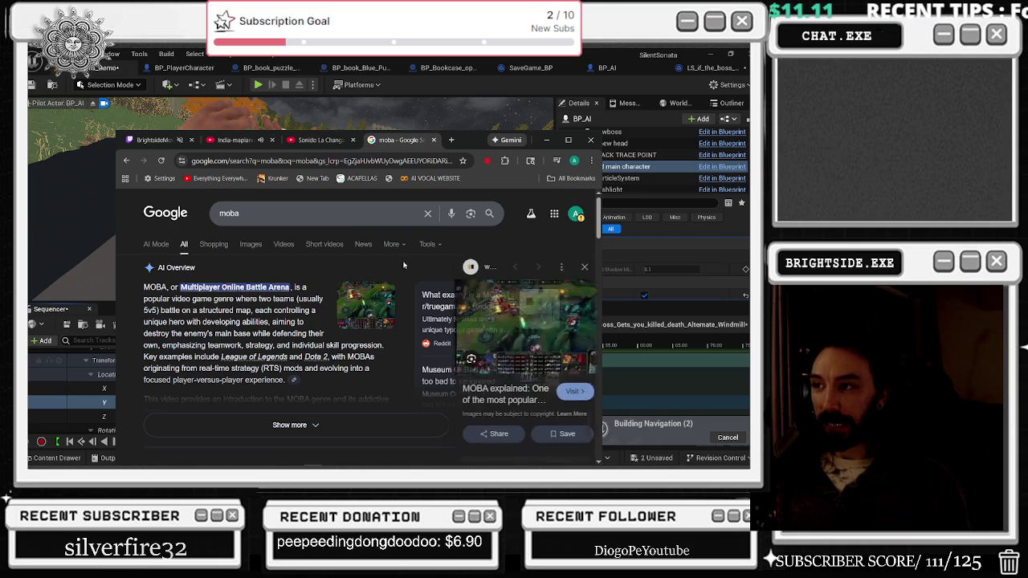
pyautogui.click(553, 142)
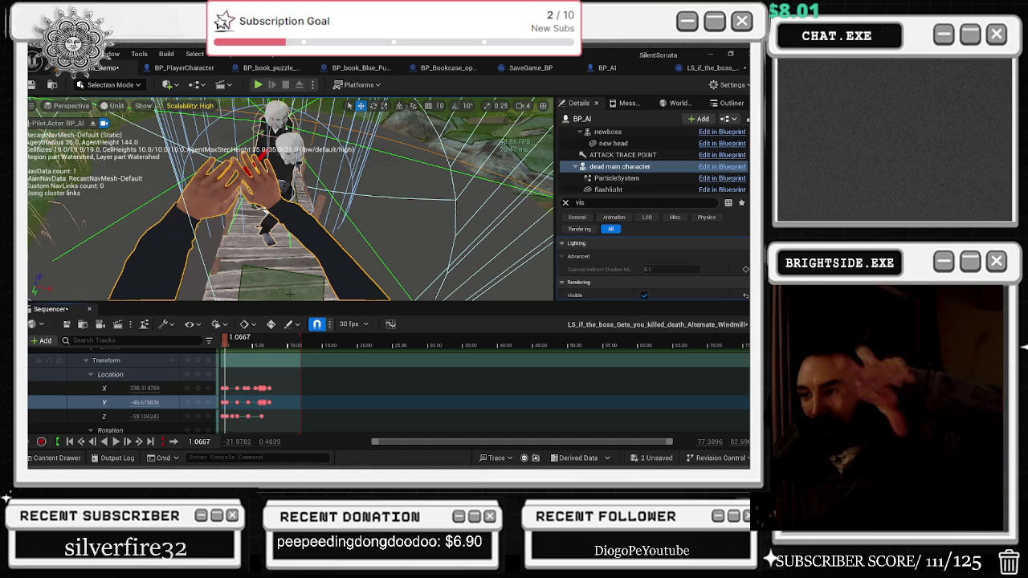
pyautogui.press('space')
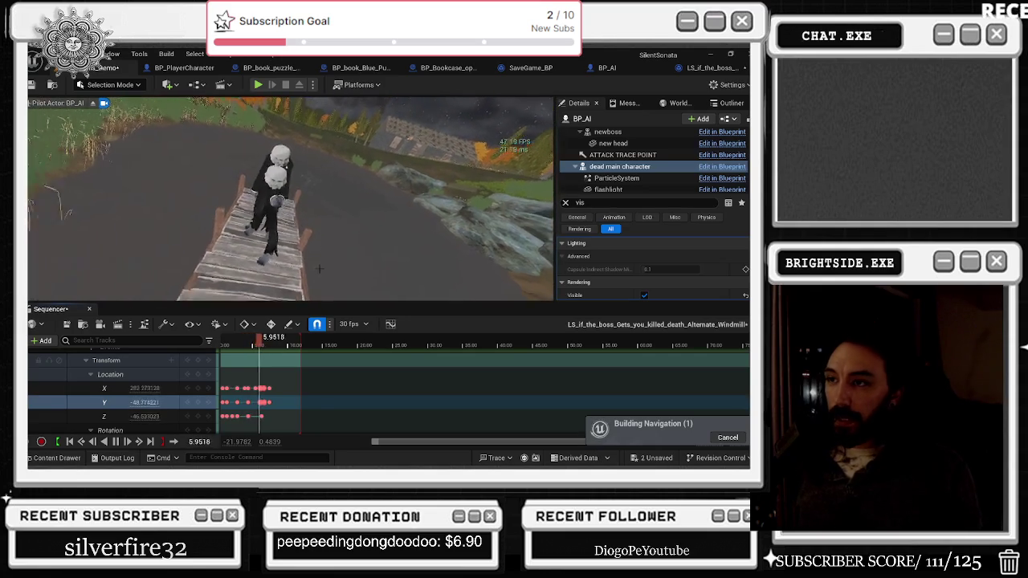
pyautogui.press('space')
pyautogui.press('space')
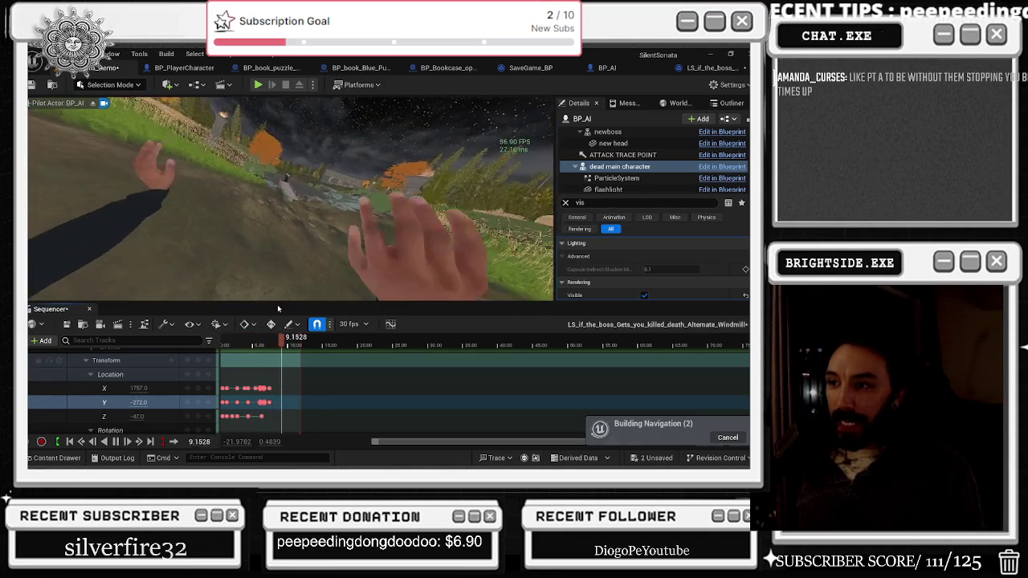
pyautogui.press('space')
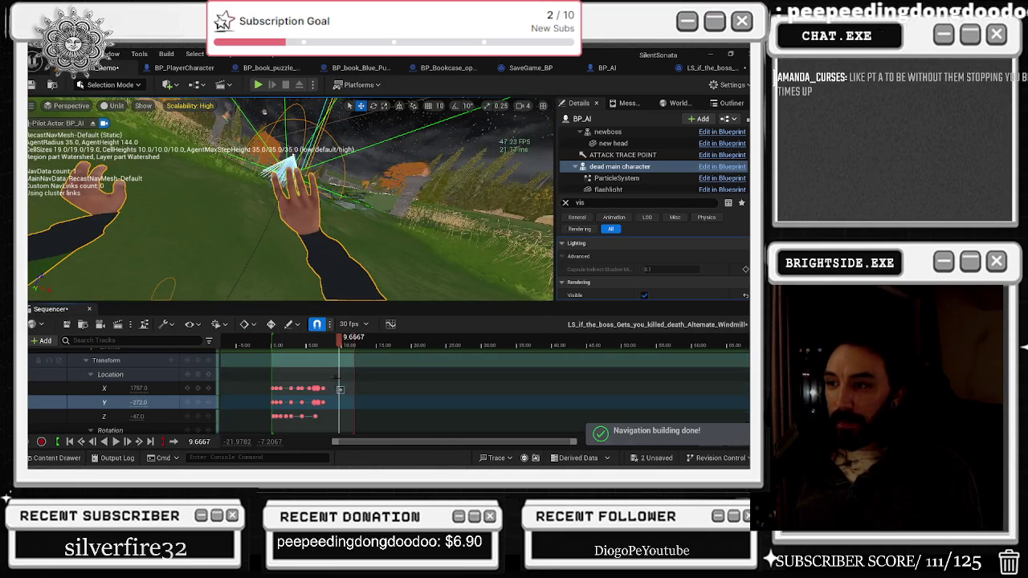
pyautogui.click(271, 345)
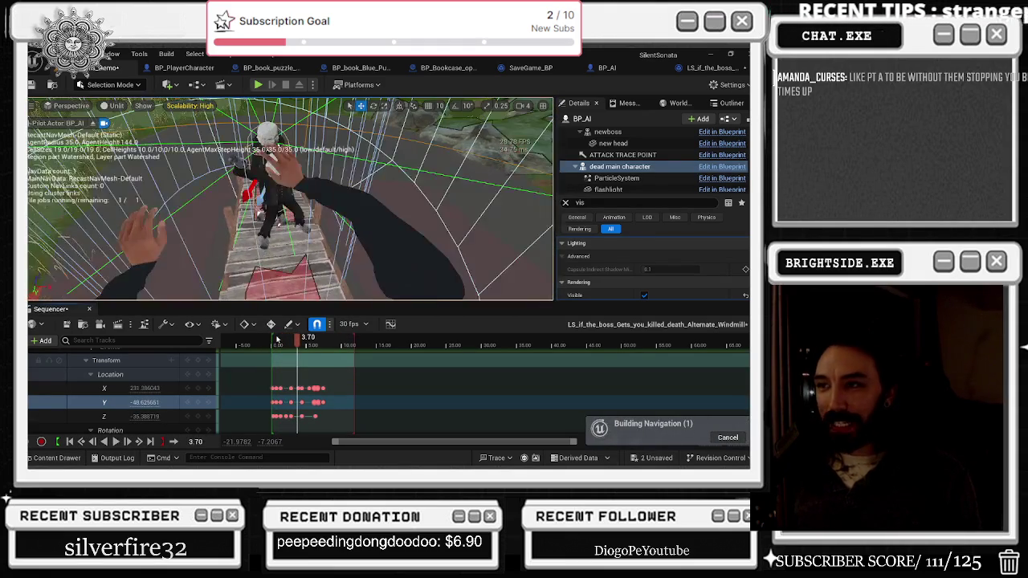
pyautogui.click(277, 340)
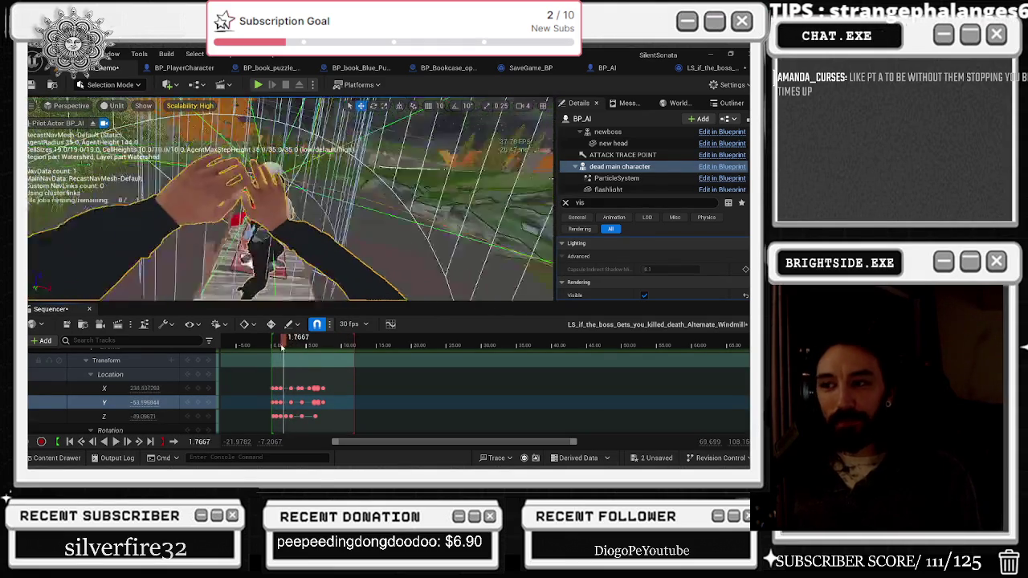
pyautogui.press('space')
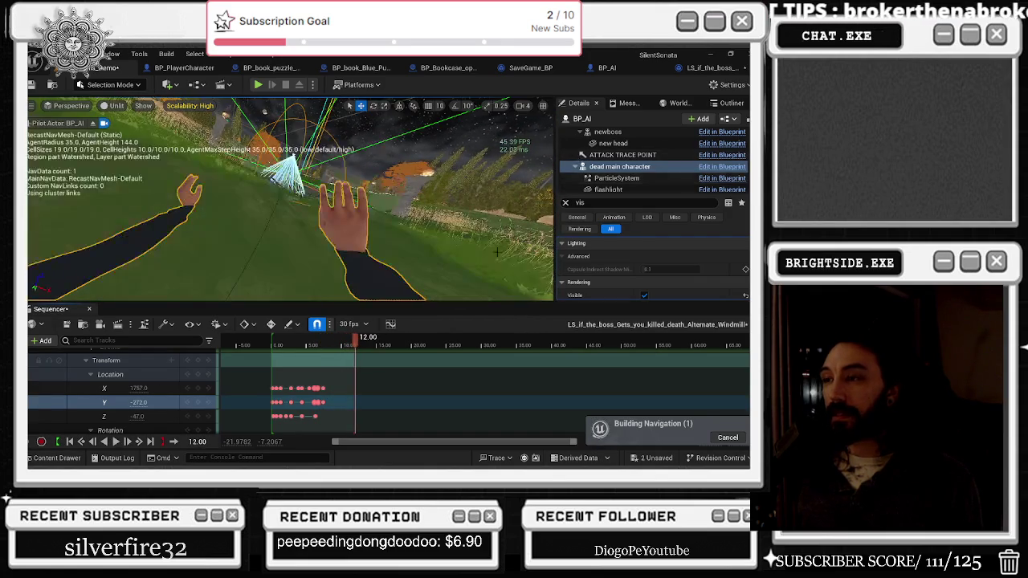
pyautogui.scroll(-3, 360, 370)
pyautogui.scroll(-5, 359, 370)
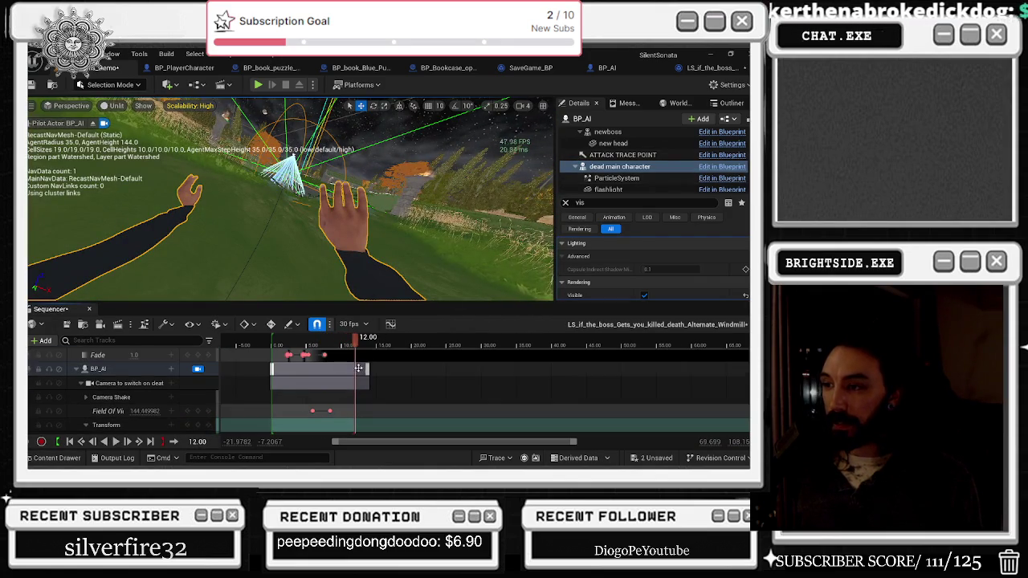
pyautogui.moveTo(318, 343)
pyautogui.mouseDown()
pyautogui.moveTo(335, 346)
pyautogui.moveTo(267, 349)
pyautogui.moveTo(330, 344)
pyautogui.mouseUp()
pyautogui.scroll(5, 329, 348)
pyautogui.press('space')
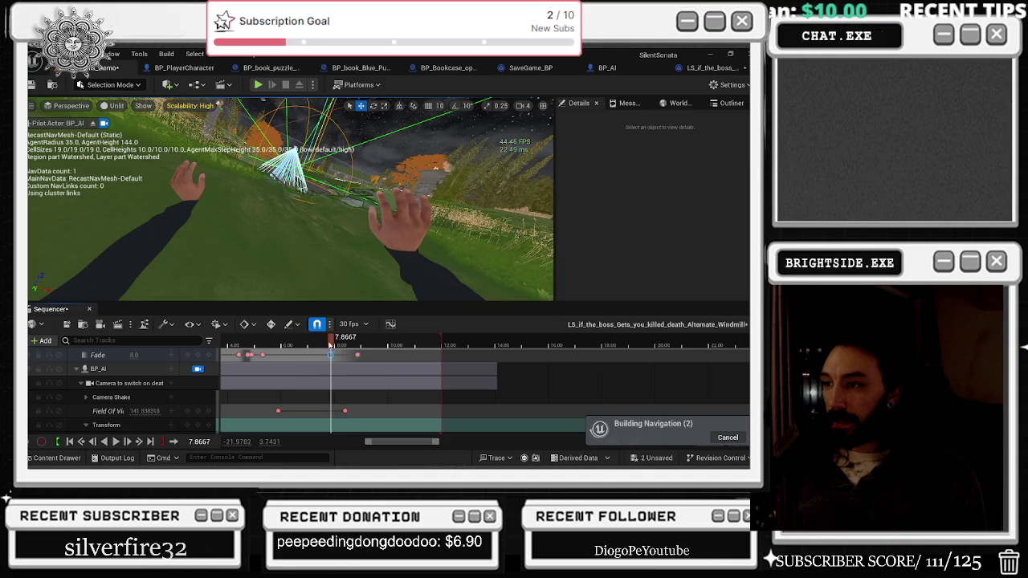
pyautogui.press('space')
pyautogui.click(228, 345)
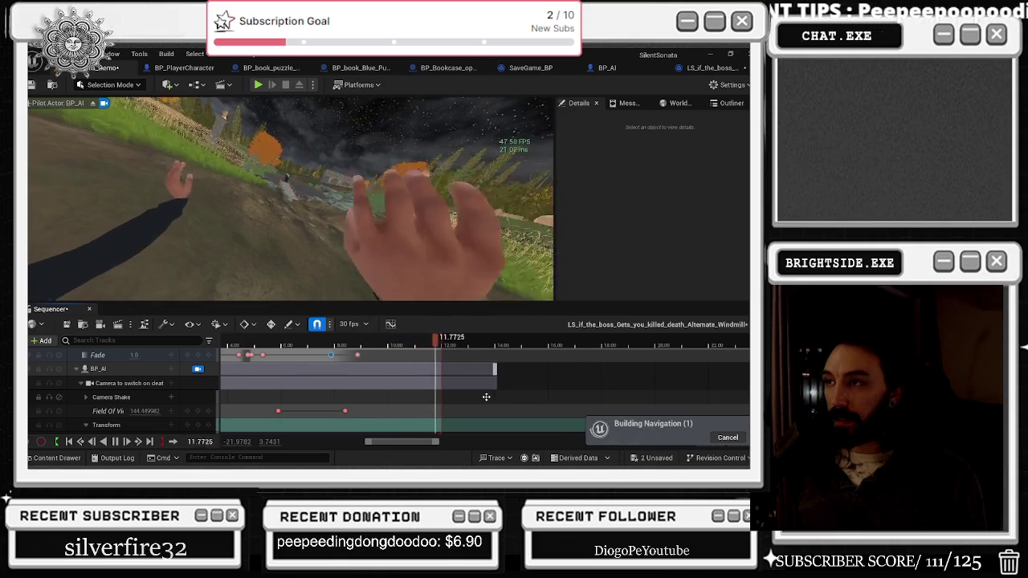
pyautogui.press('space')
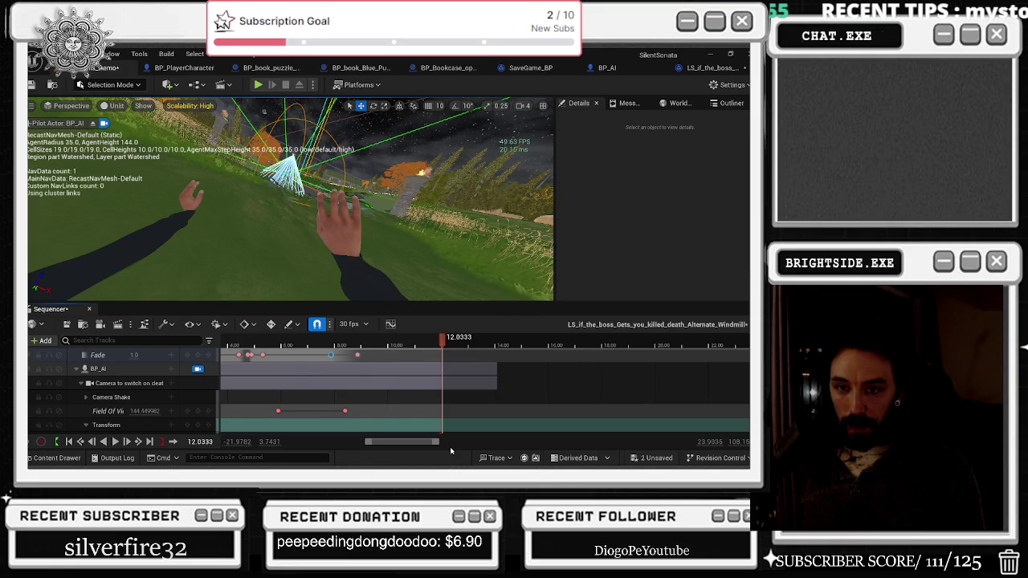
pyautogui.click(230, 343)
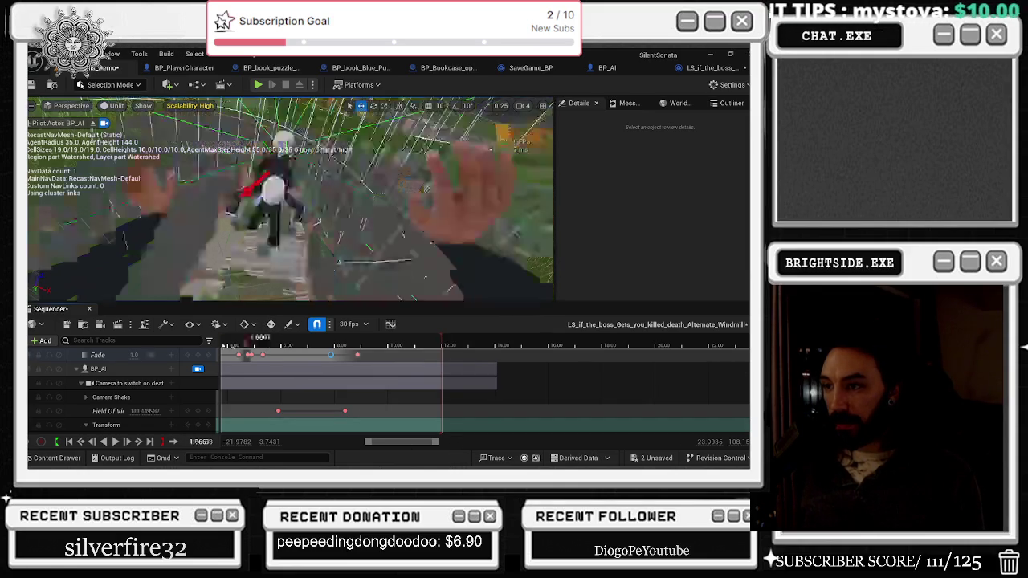
pyautogui.press('space')
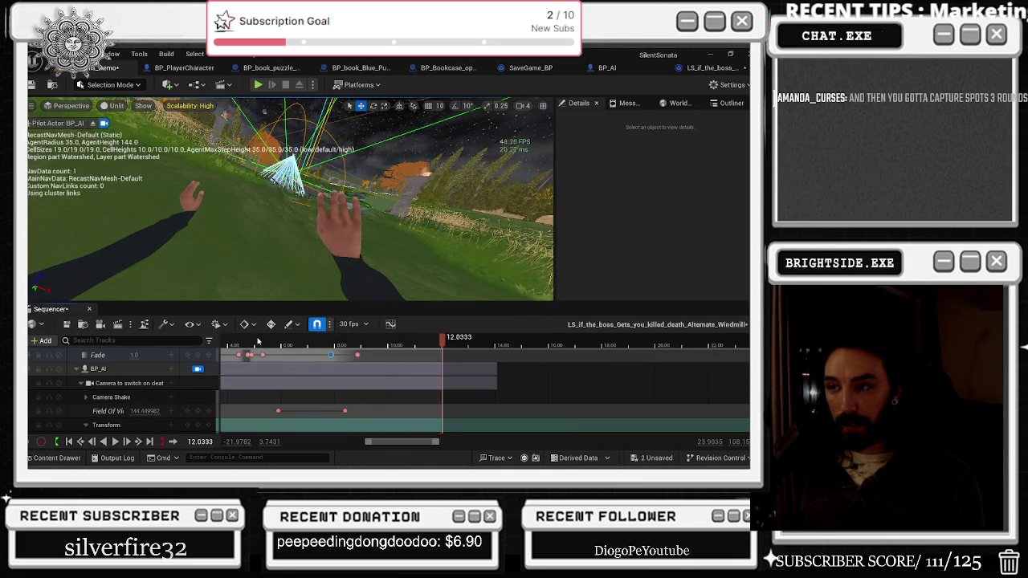
pyautogui.press('space')
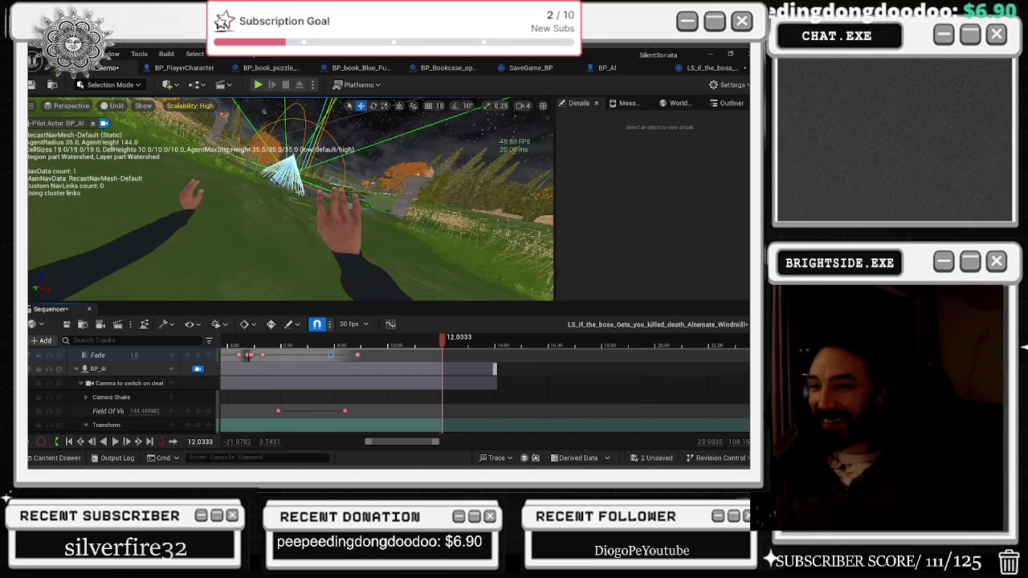
pyautogui.press('space')
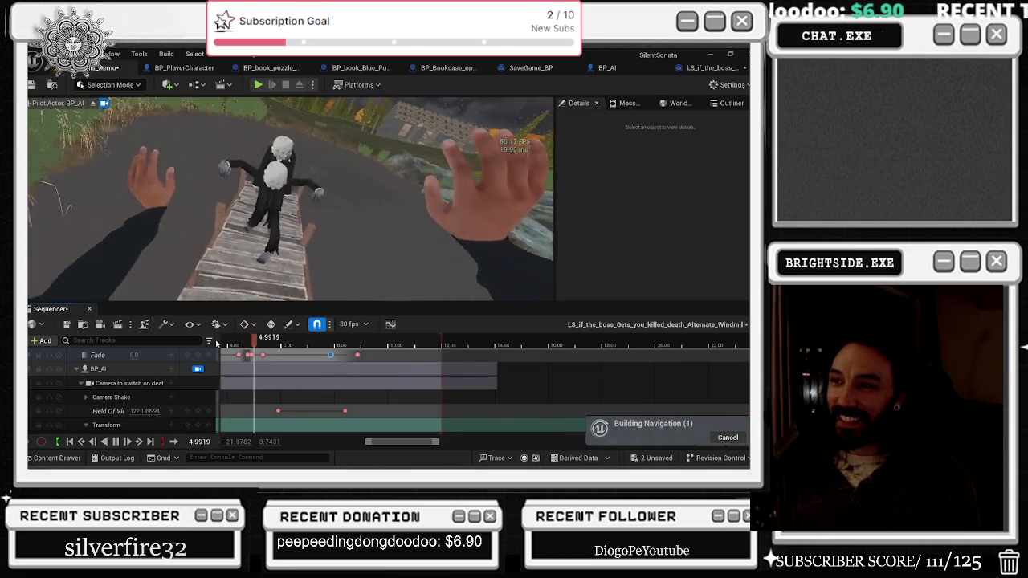
pyautogui.press('space')
pyautogui.scroll(-2, 325, 391)
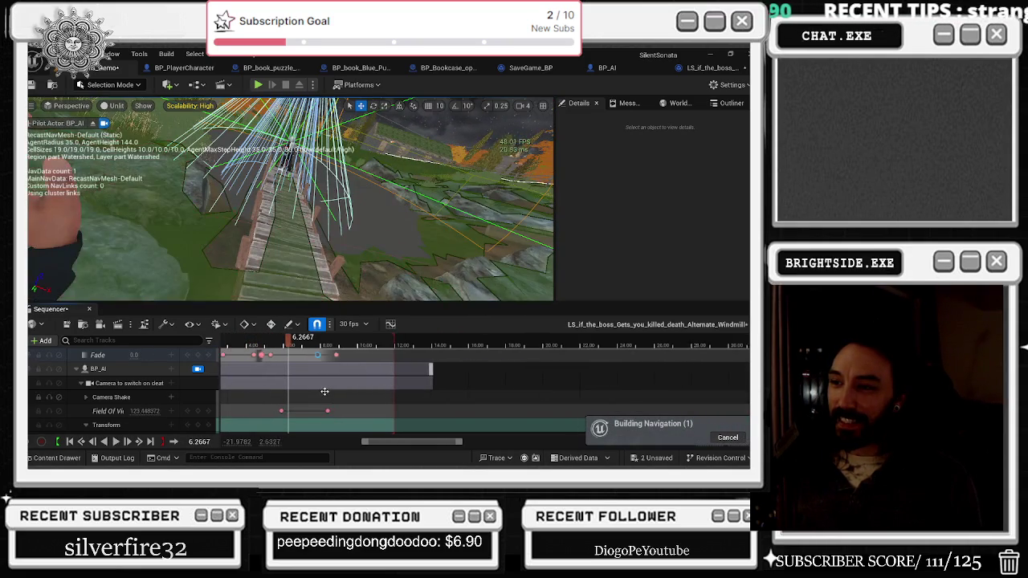
pyautogui.scroll(-2, 325, 392)
pyautogui.click(245, 347)
pyautogui.press('space')
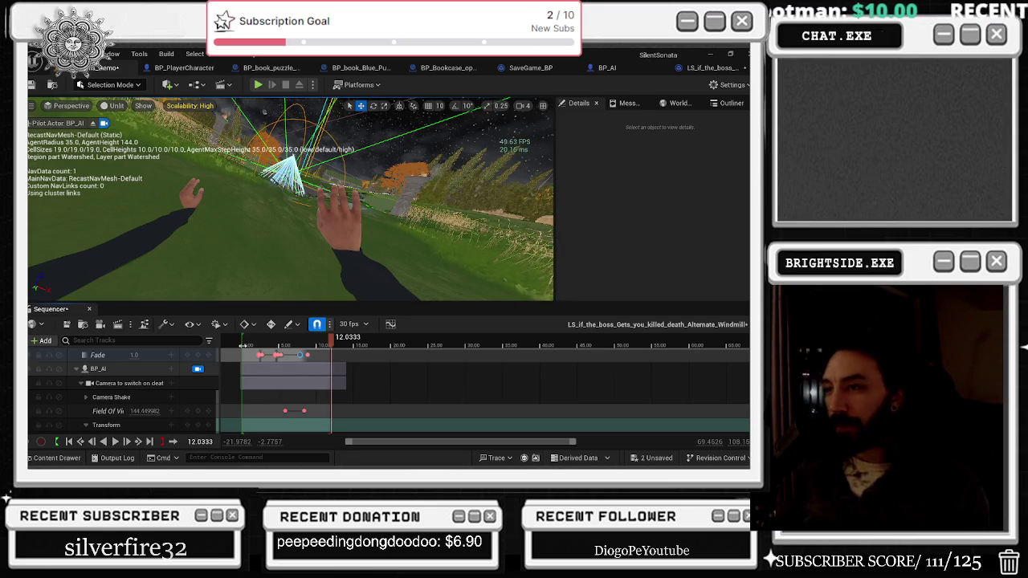
# Play the cutscene preview from the start, then save the current level.
pyautogui.click(241, 337)
pyautogui.press('space')
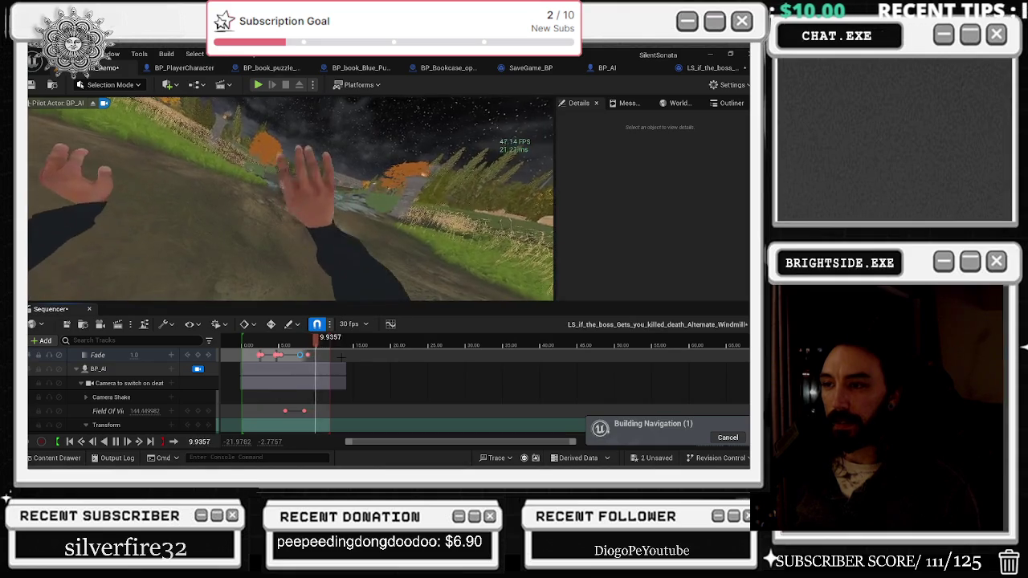
pyautogui.click(31, 85)
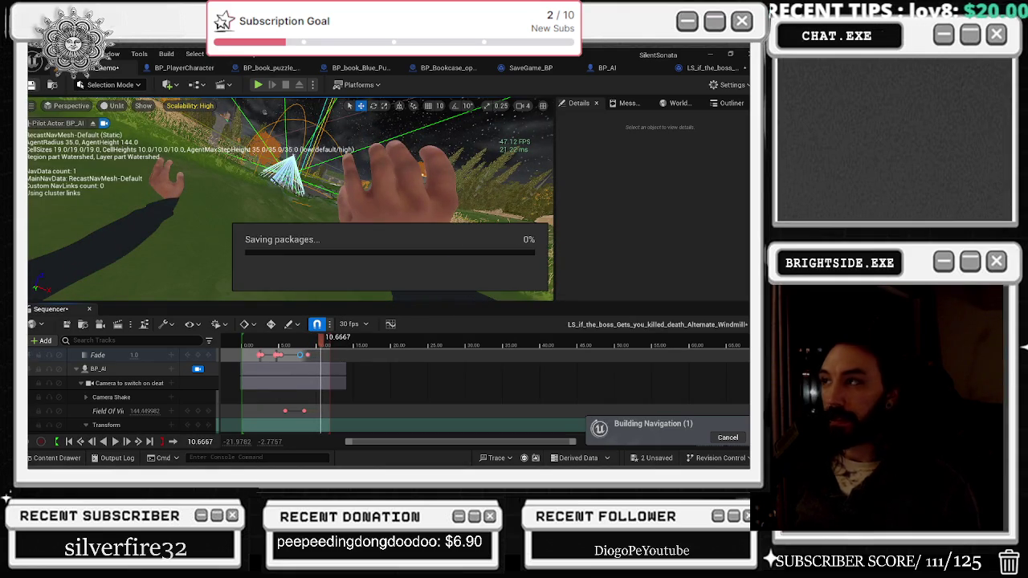
# Check the Outliner, Message Log and World Settings panels, then open the LS Director Blueprint.
pyautogui.click(729, 105)
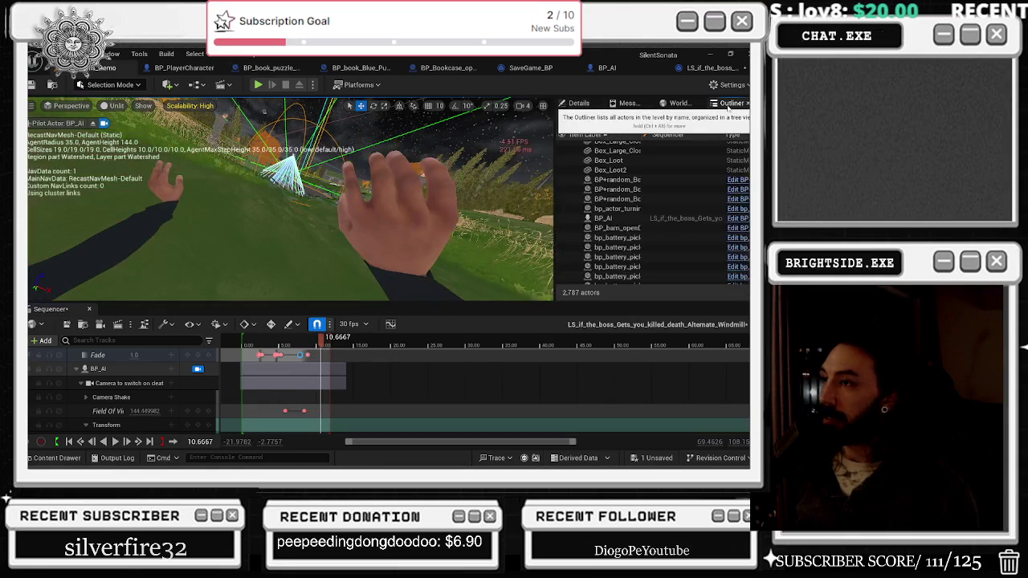
pyautogui.click(627, 103)
pyautogui.click(679, 104)
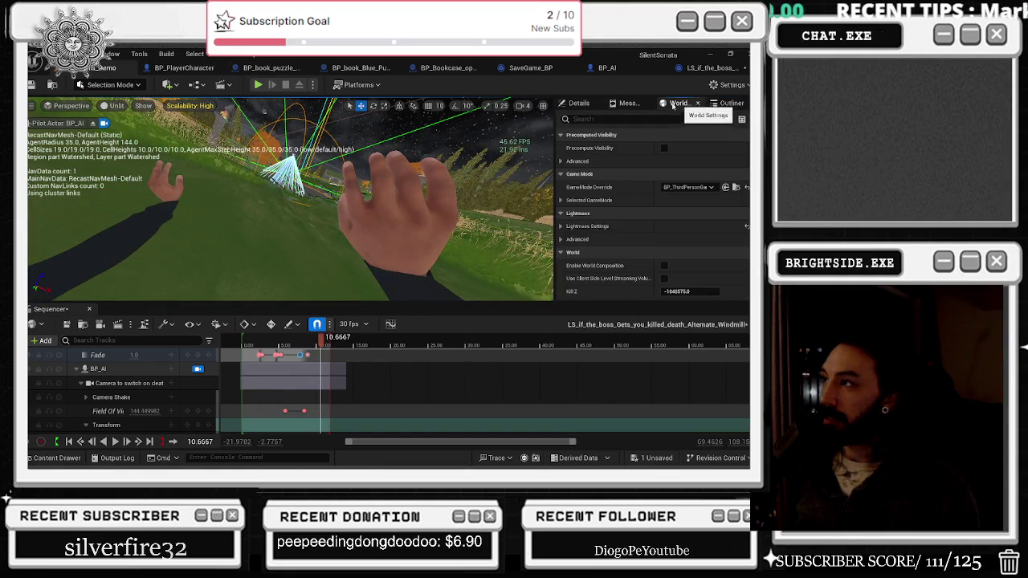
pyautogui.click(578, 103)
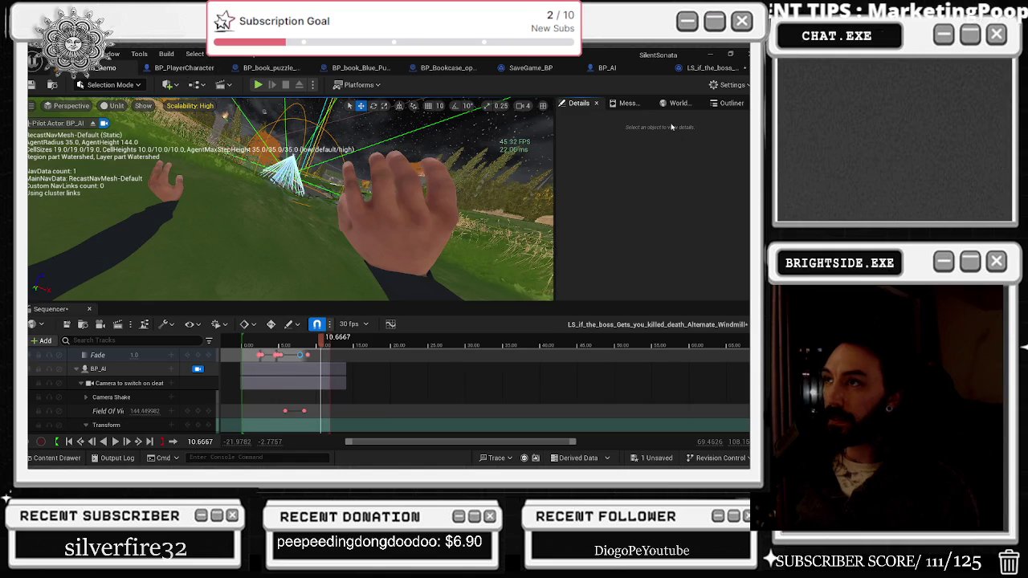
pyautogui.click(711, 67)
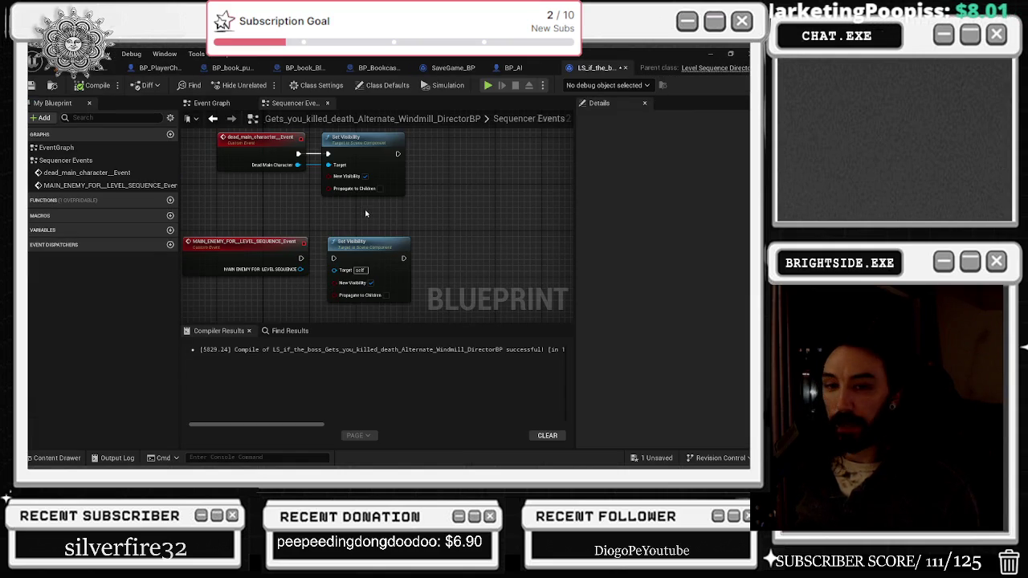
# Review the Director's Event Graph and Sequencer Events graph, then save the Director Blueprint.
pyautogui.click(206, 105)
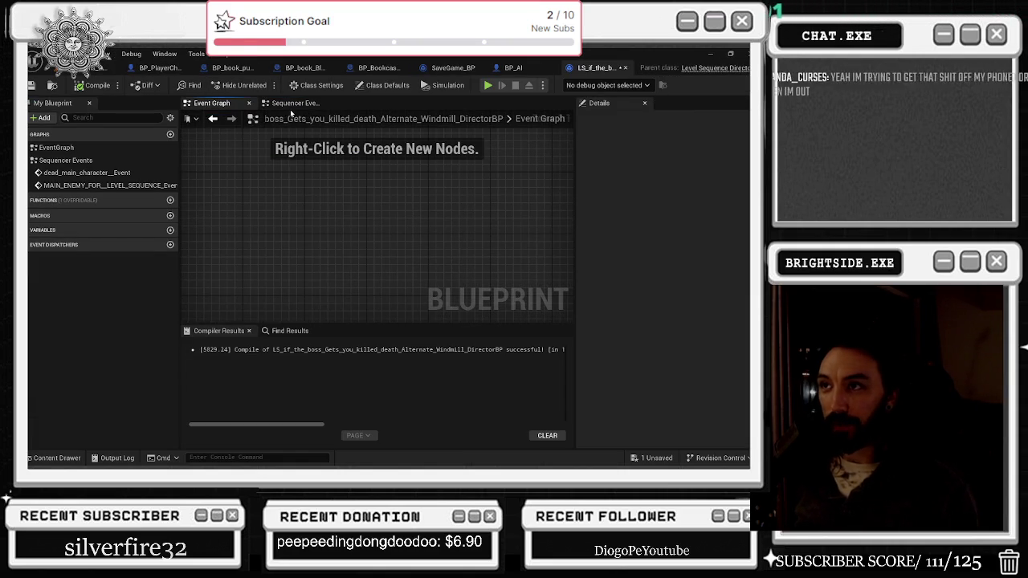
pyautogui.click(290, 105)
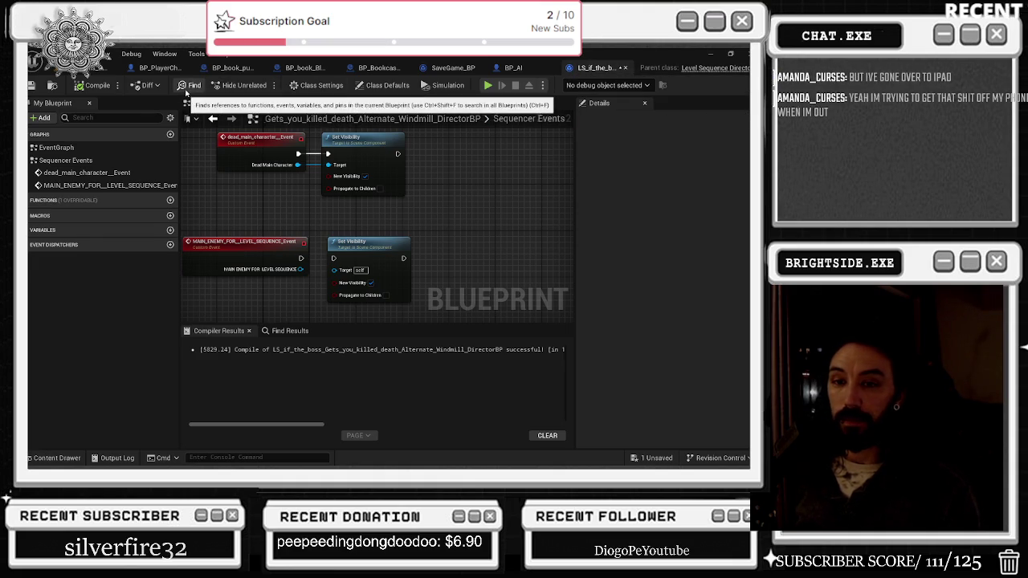
pyautogui.click(30, 85)
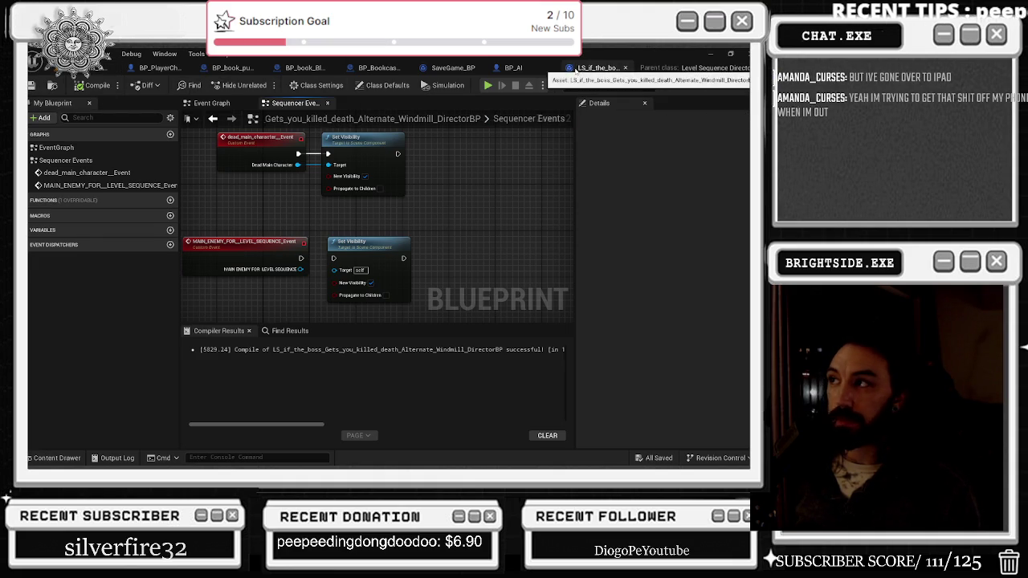
# Compile BP_PlayerCharacter after cycling through the blueprint tabs, then return to BP_AI.
pyautogui.click(534, 70)
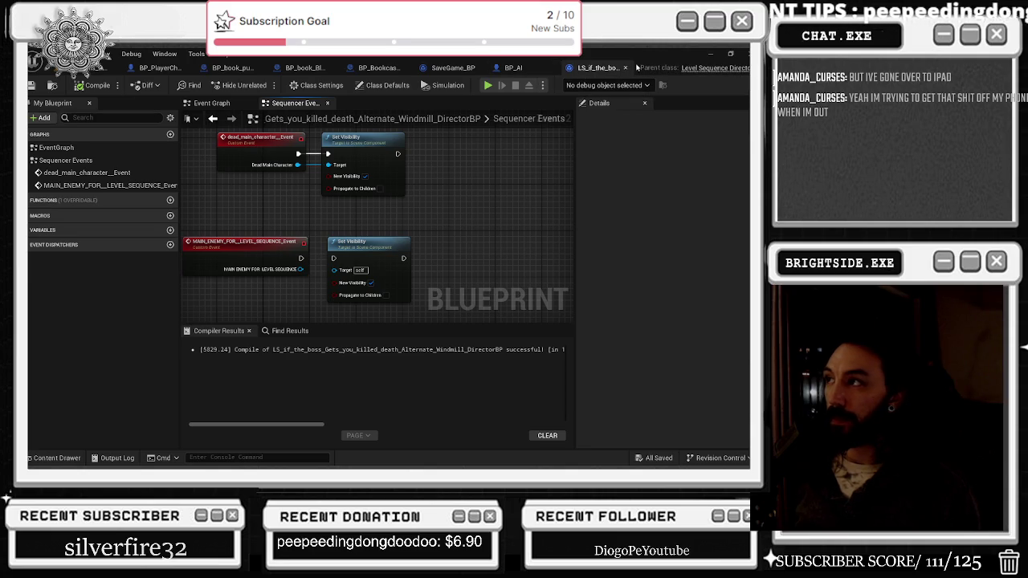
pyautogui.click(414, 70)
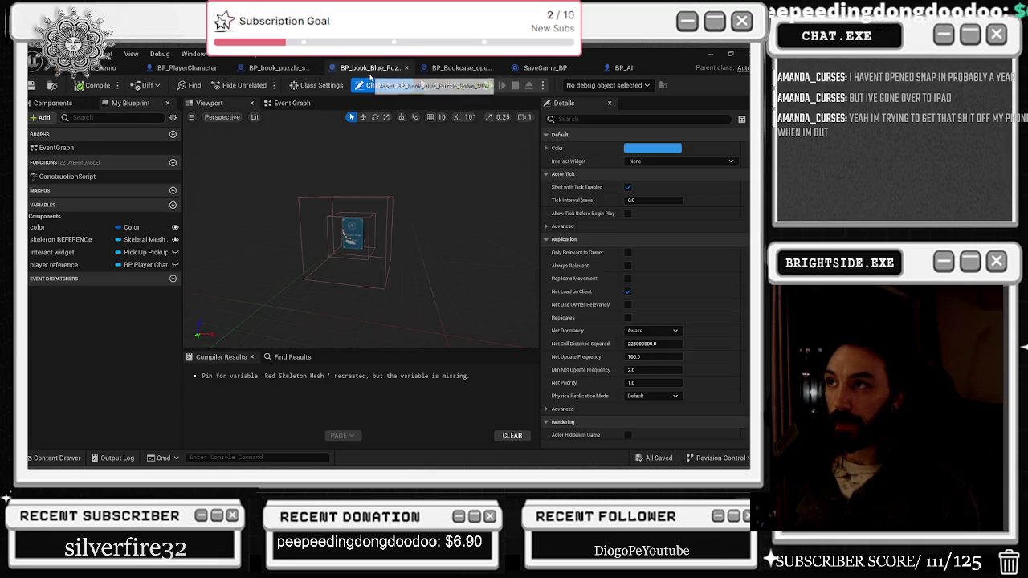
pyautogui.click(274, 67)
pyautogui.click(193, 68)
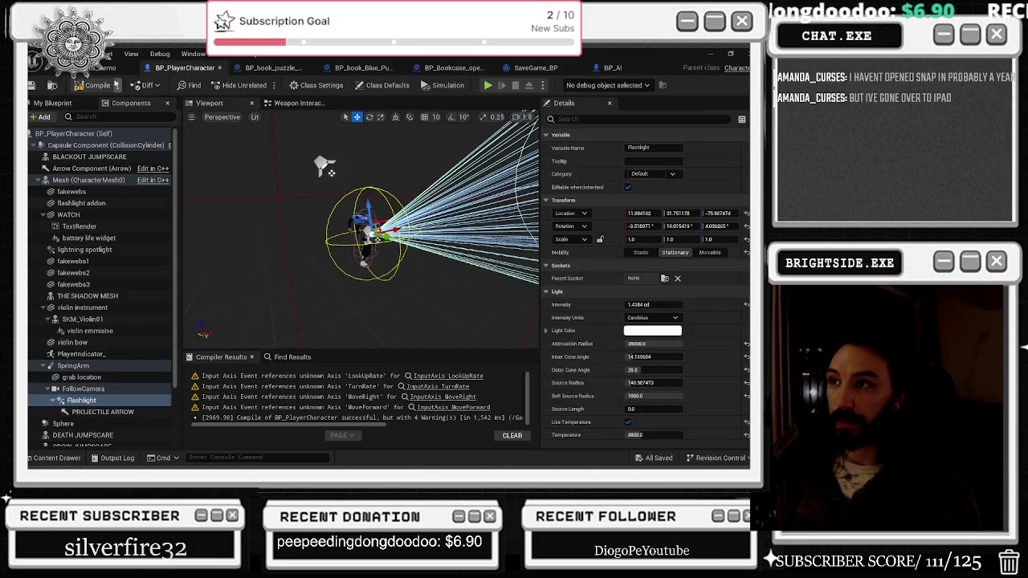
pyautogui.click(95, 85)
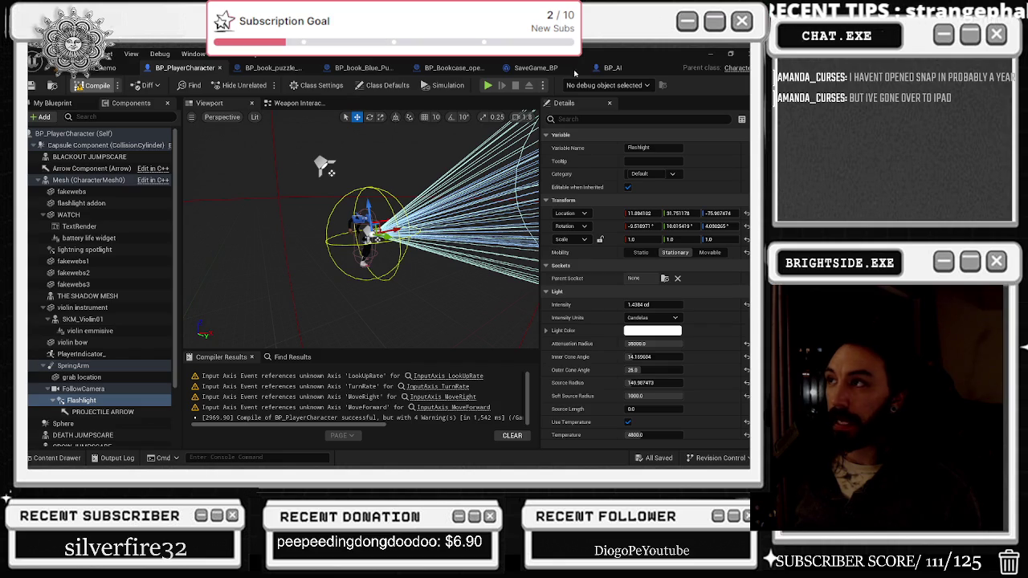
pyautogui.click(610, 68)
# Locate the death cutscene asset in the Content Drawer, then pan along BP_AI's chain after Play Sound 2D.
pyautogui.moveTo(334, 252)
pyautogui.mouseDown()
pyautogui.moveTo(289, 281)
pyautogui.moveTo(351, 252)
pyautogui.mouseUp()
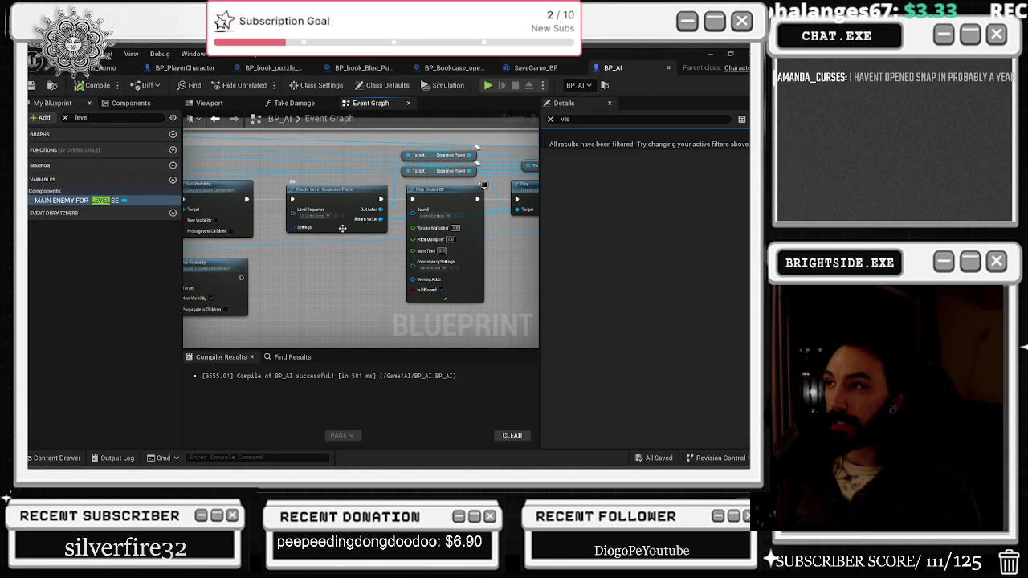
pyautogui.click(53, 458)
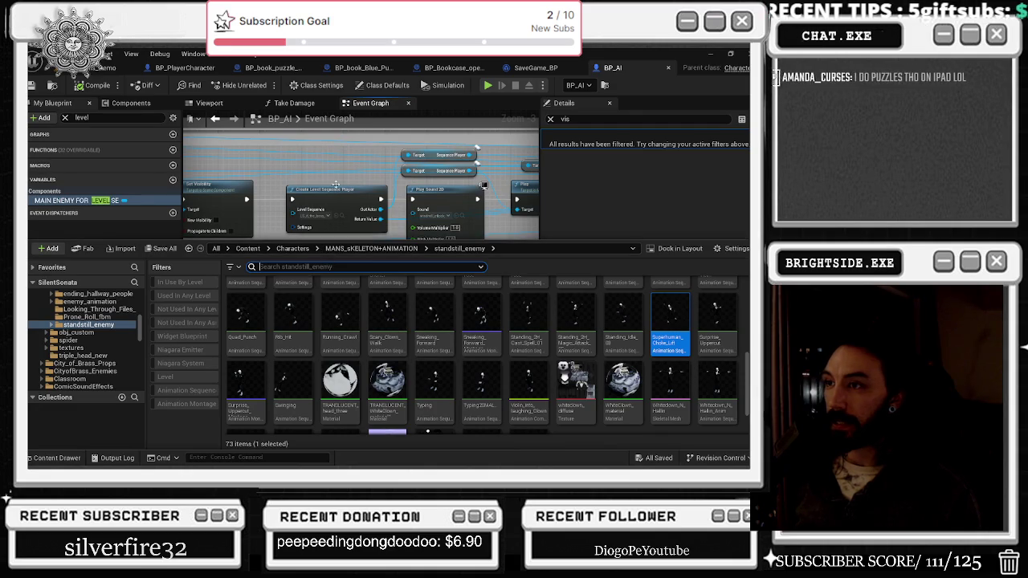
pyautogui.click(351, 209)
pyautogui.click(340, 215)
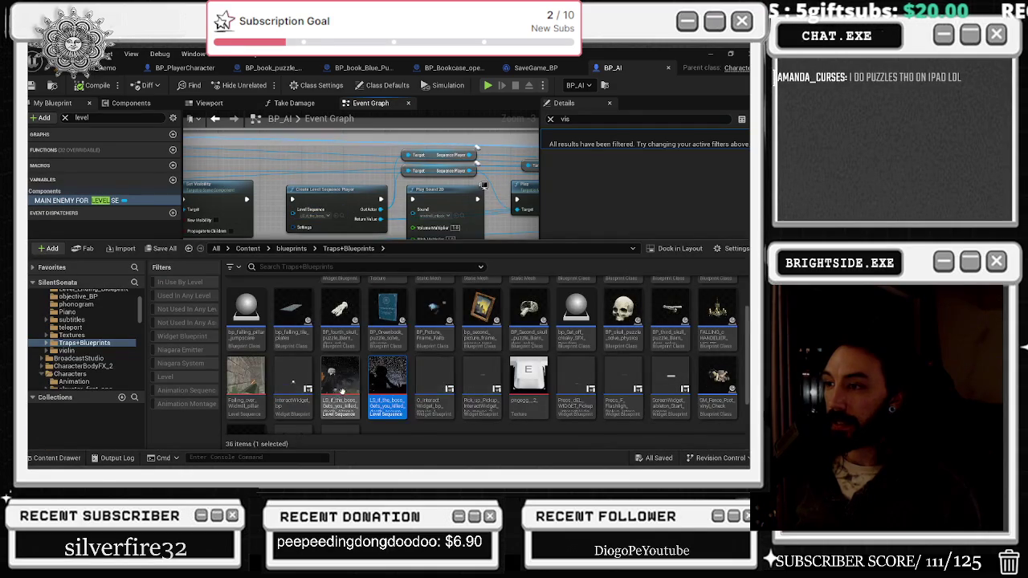
pyautogui.click(333, 196)
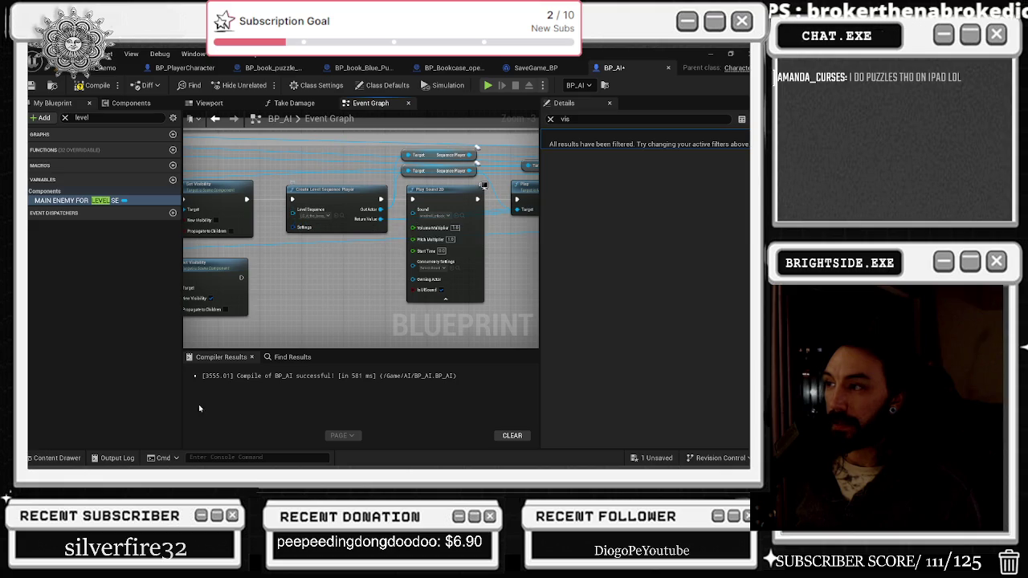
pyautogui.moveTo(341, 269); pyautogui.dragTo(132, 264)
pyautogui.moveTo(322, 265); pyautogui.dragTo(259, 258)
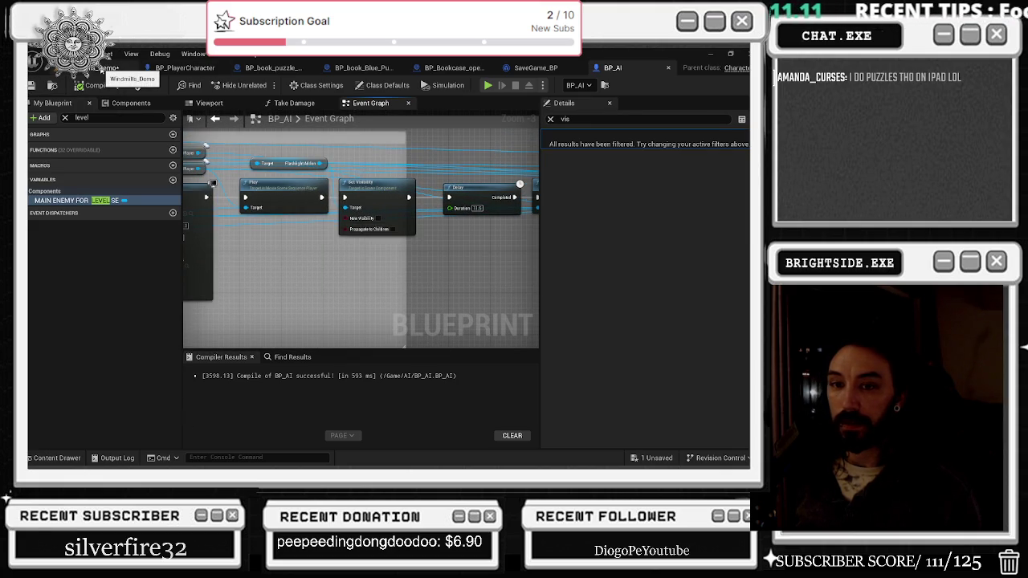
# Save the Windmills_Demo map with Save Selected and start a Play-in-Editor session.
pyautogui.click(104, 68)
pyautogui.click(654, 458)
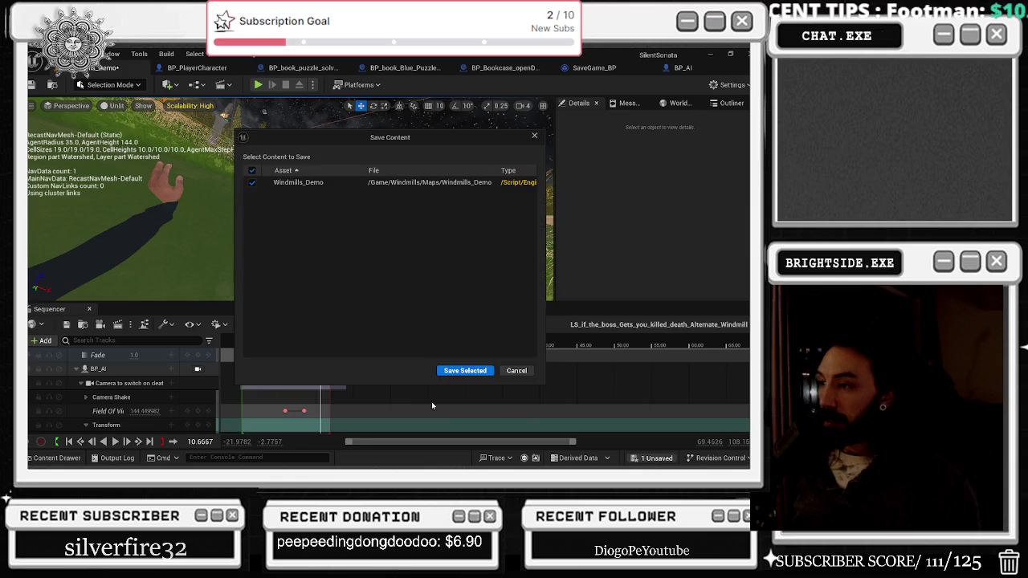
pyautogui.click(463, 371)
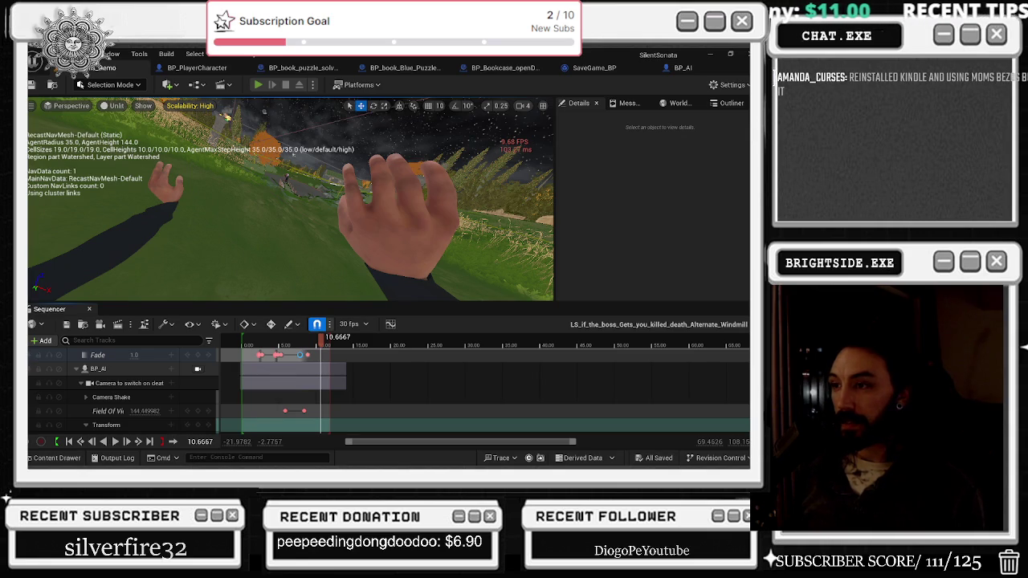
pyautogui.click(258, 85)
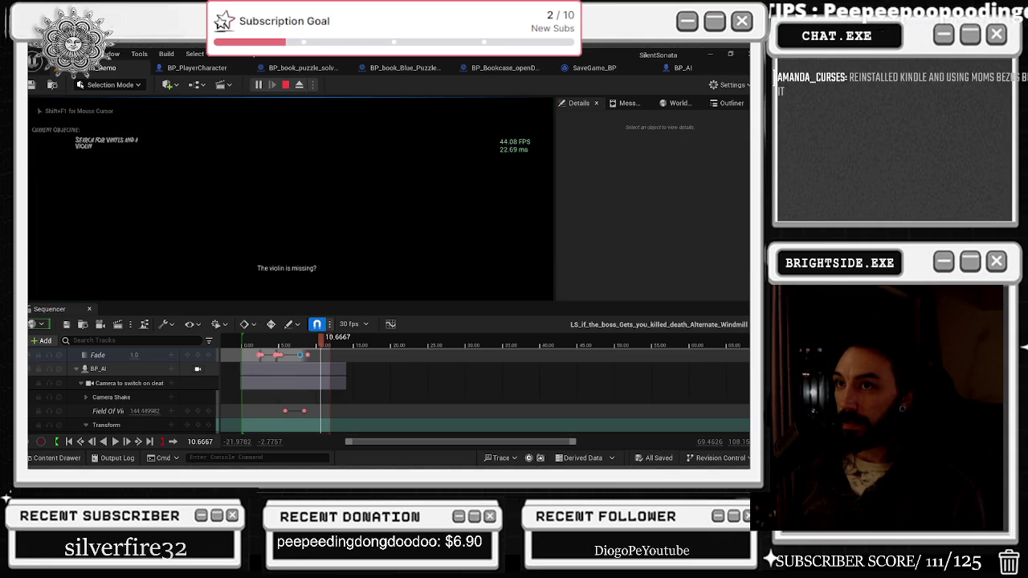
# Rewind the cutscene sequence to frame 0 and take control of the running game view.
pyautogui.hotkey('alt', 'Tab')
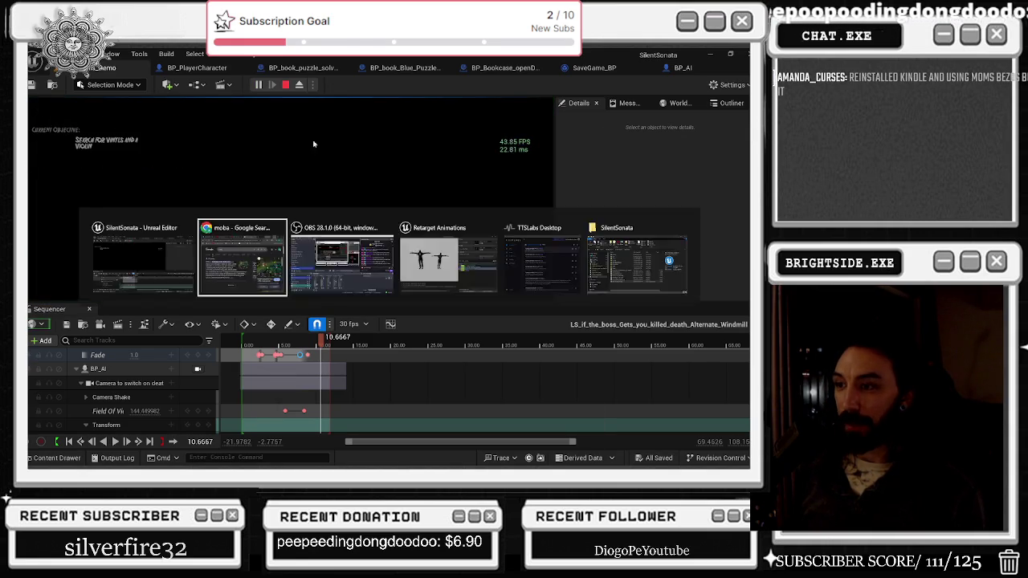
pyautogui.hotkey('alt', 'Tab')
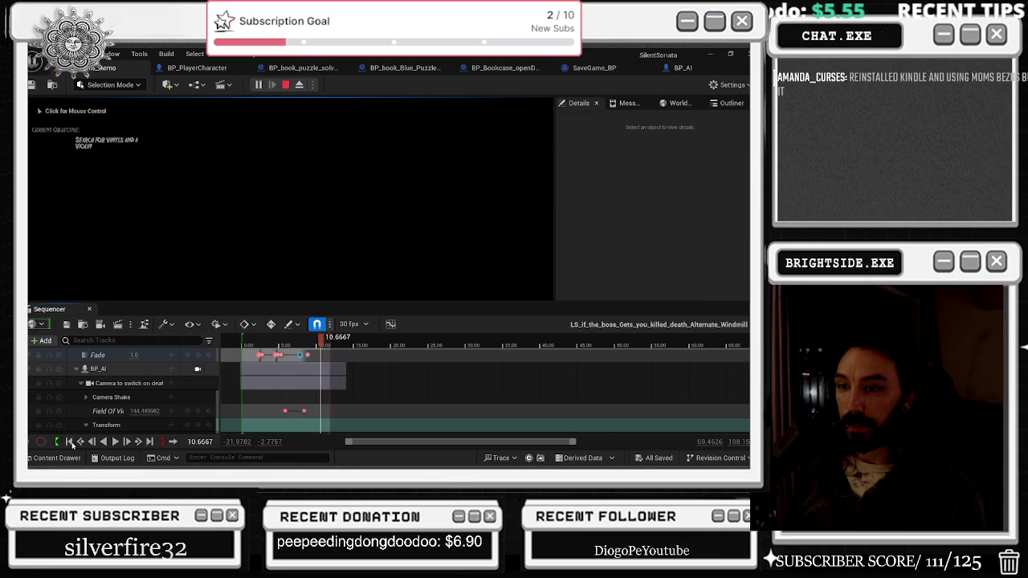
pyautogui.click(70, 441)
pyautogui.click(90, 310)
pyautogui.click(90, 311)
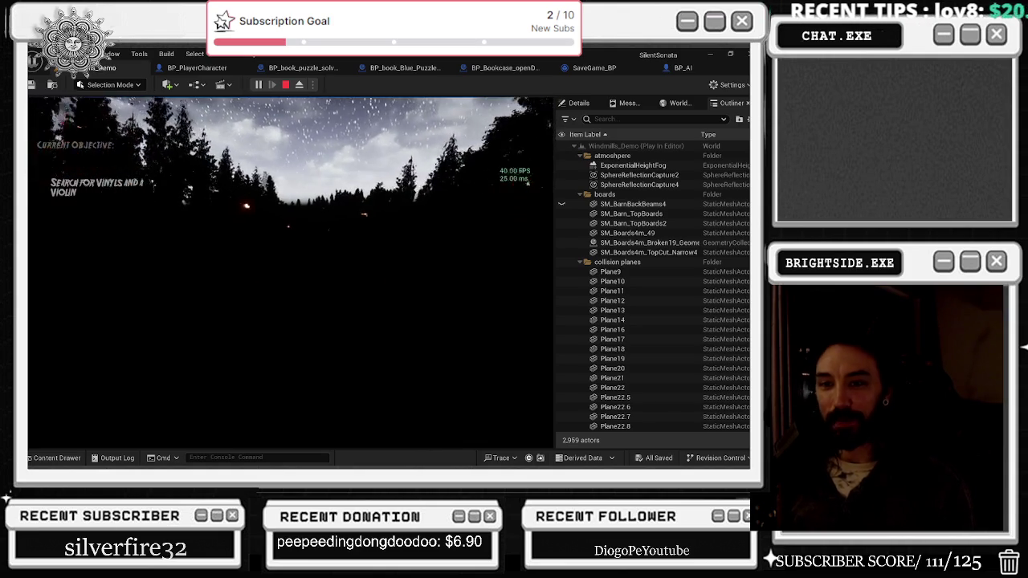
# Walk the player through the dark forest, then switch back to the editor window.
pyautogui.press('f')
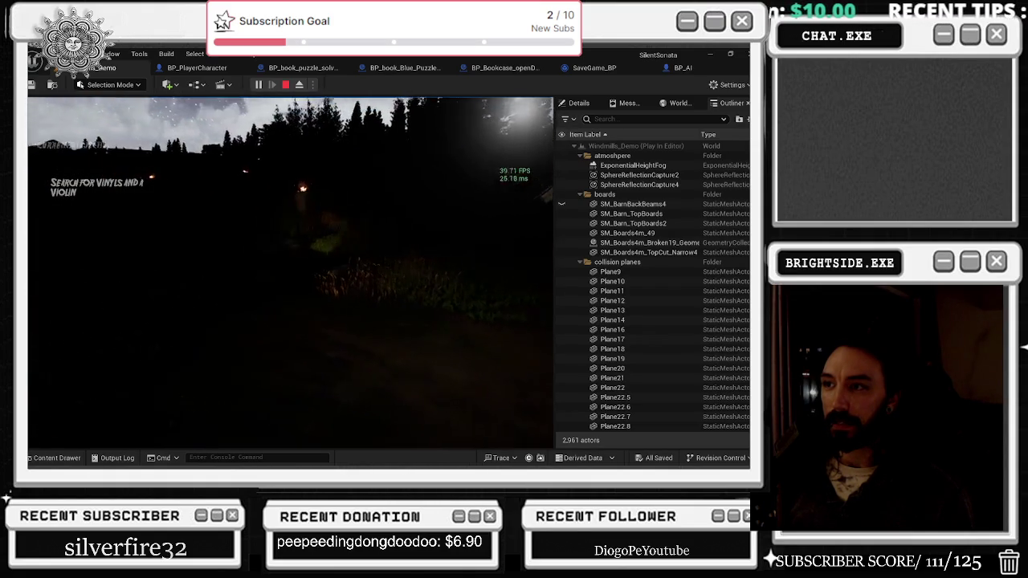
pyautogui.hotkey('alt', 'Tab')
pyautogui.press('Escape')
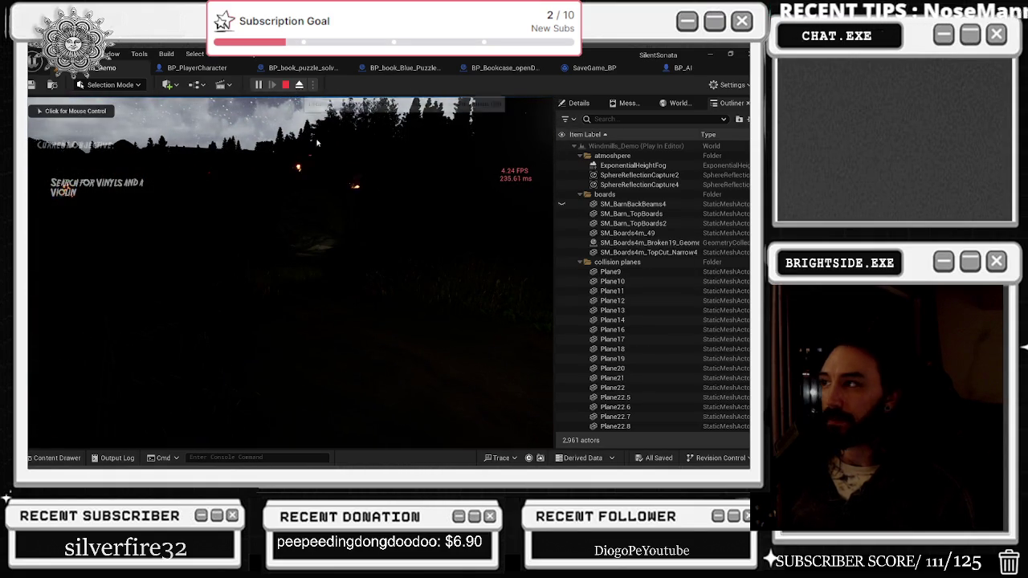
# Eject with F8, filter the Outliner by 'ai', select BP_AI, then repossess the player.
pyautogui.press('F8')
pyautogui.click(613, 119)
pyautogui.write('ai')
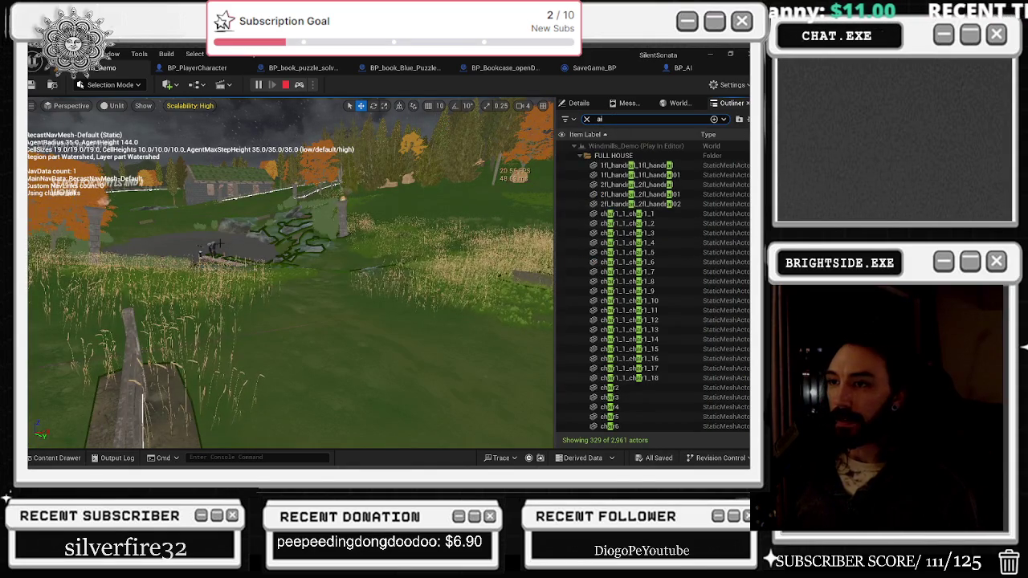
pyautogui.click(249, 252)
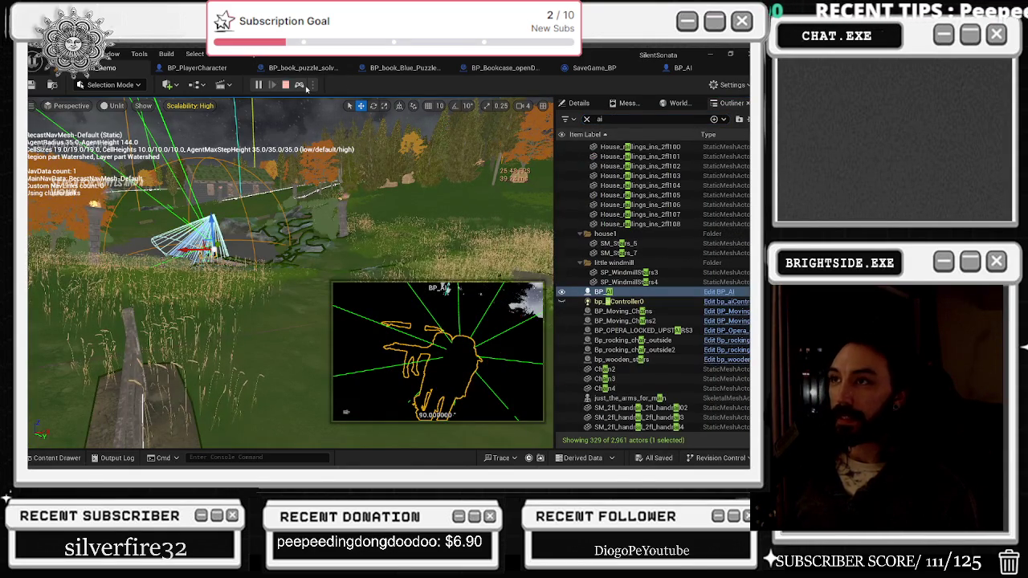
pyautogui.press('F8')
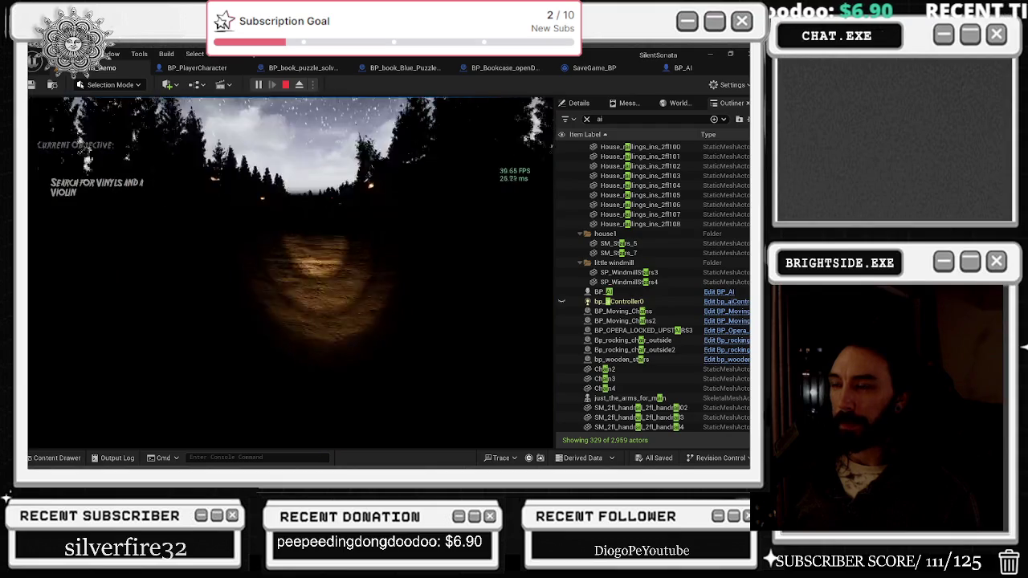
# Turn off the flashlight, walk toward the fence until the screen fades, then stop the session.
pyautogui.press('f')
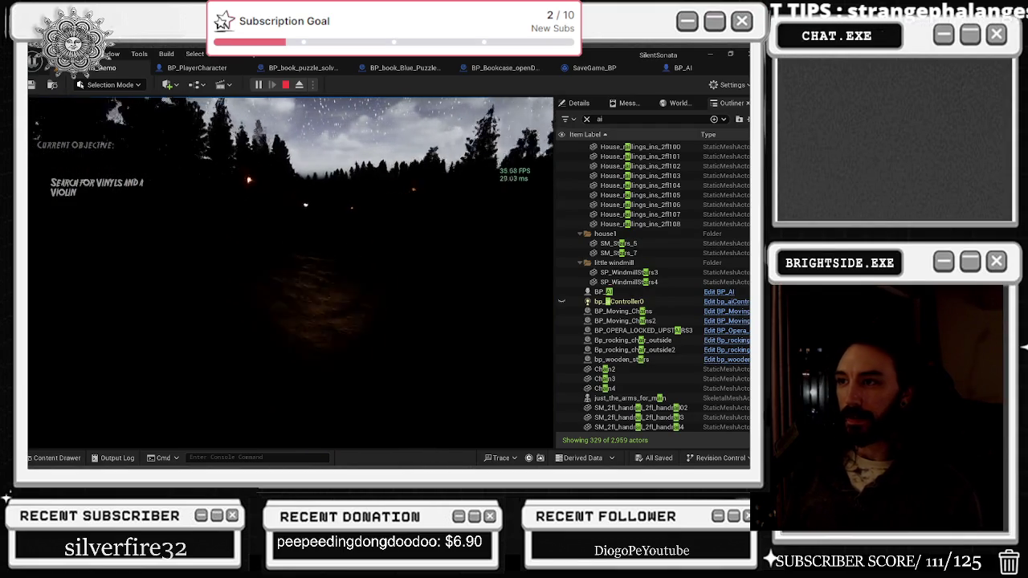
pyautogui.press('w')
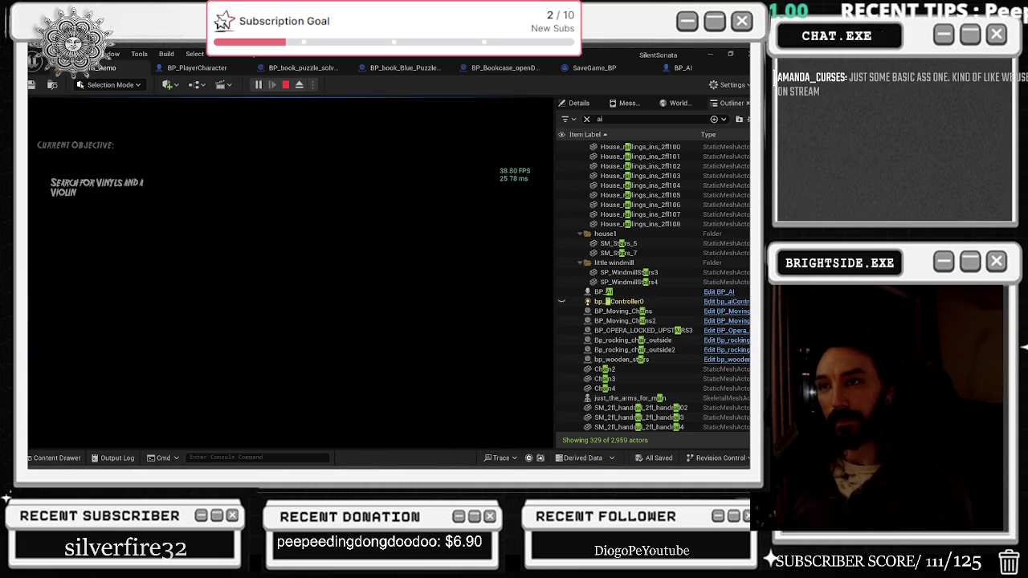
pyautogui.press('Escape')
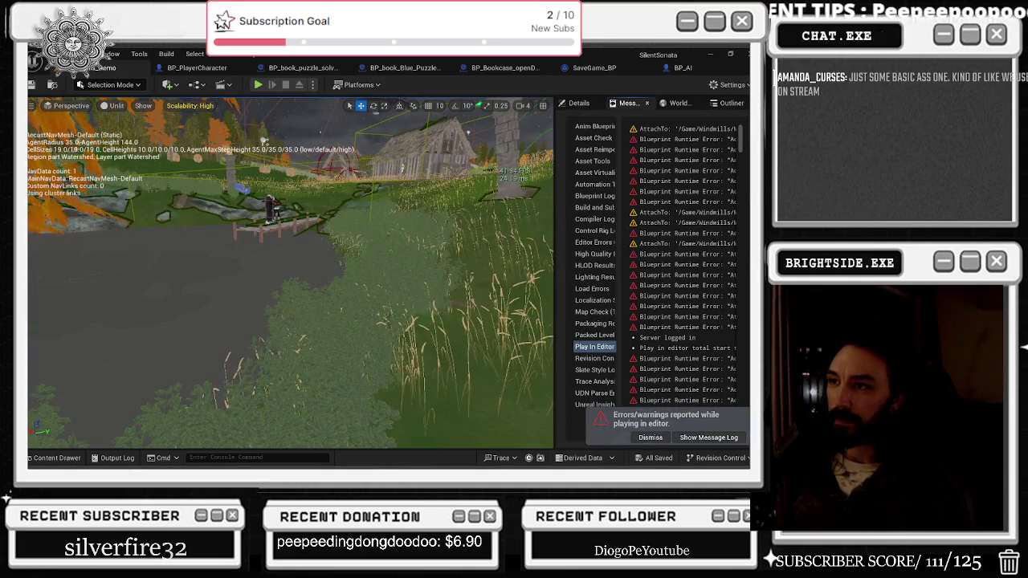
# Select the BP_AI actor in the level and show its components in Details.
pyautogui.click(464, 240)
pyautogui.hotkey('ctrl', 'e')
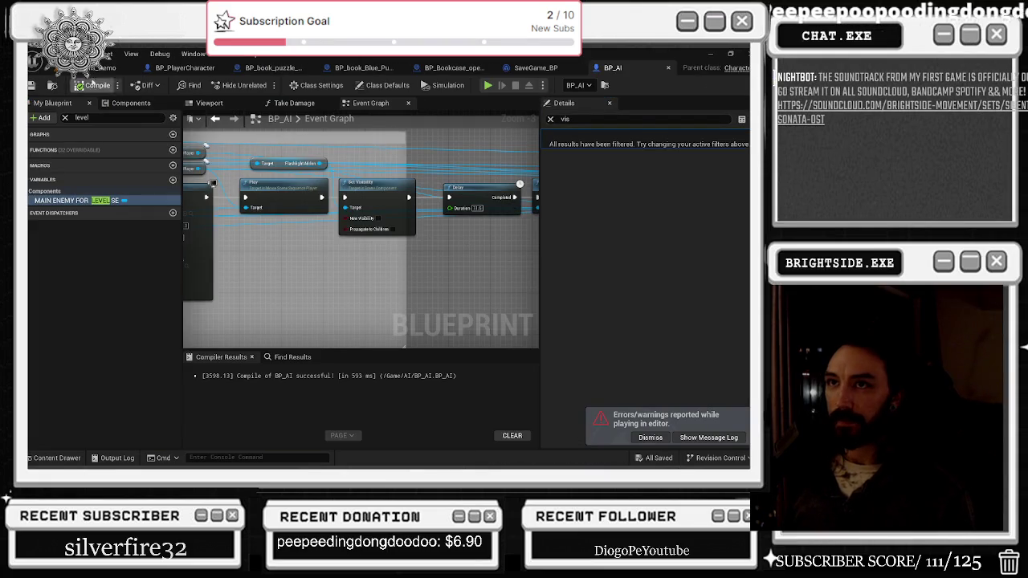
pyautogui.click(103, 68)
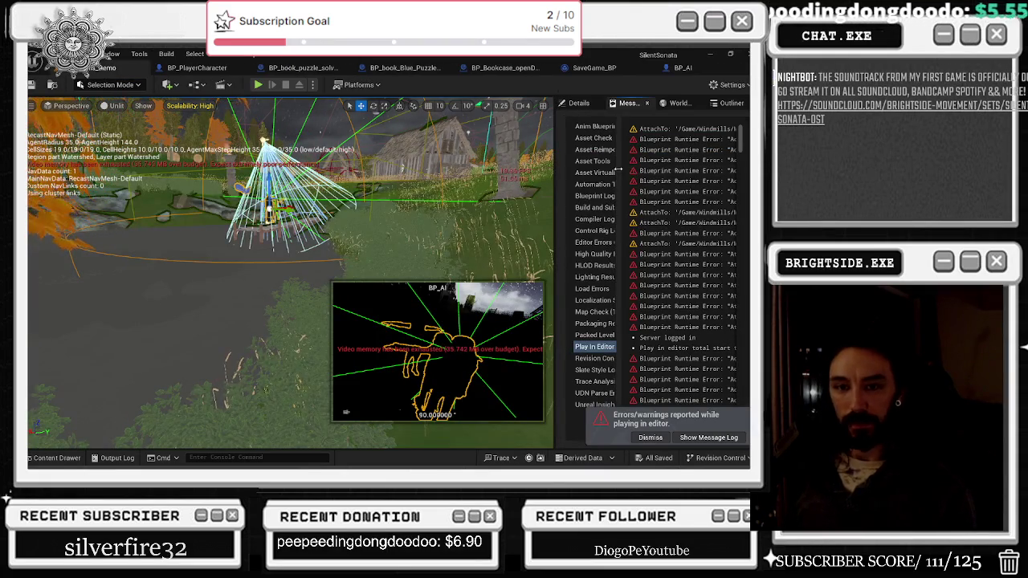
pyautogui.click(585, 103)
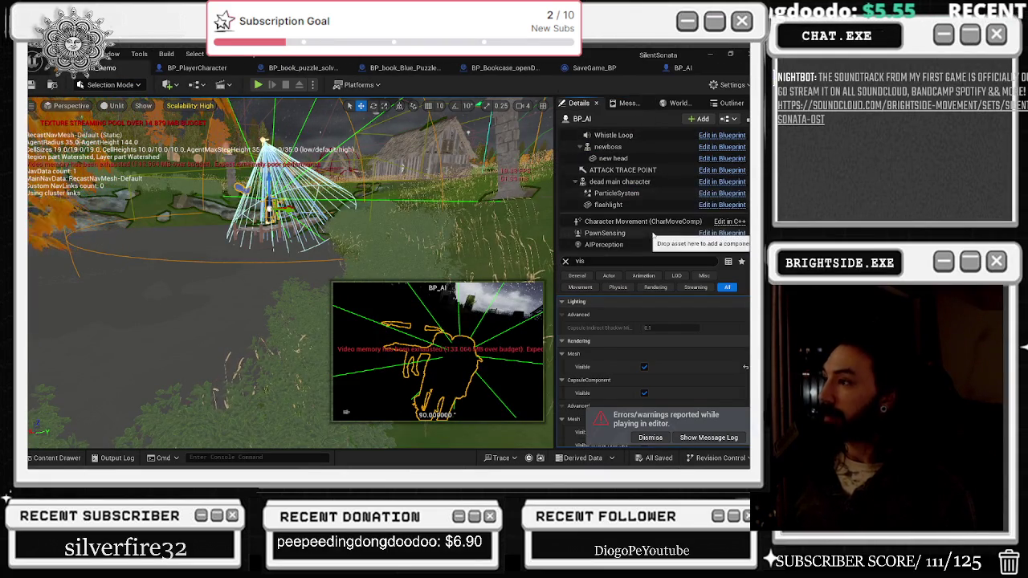
pyautogui.scroll(3, 609, 134)
pyautogui.doubleClick(608, 135)
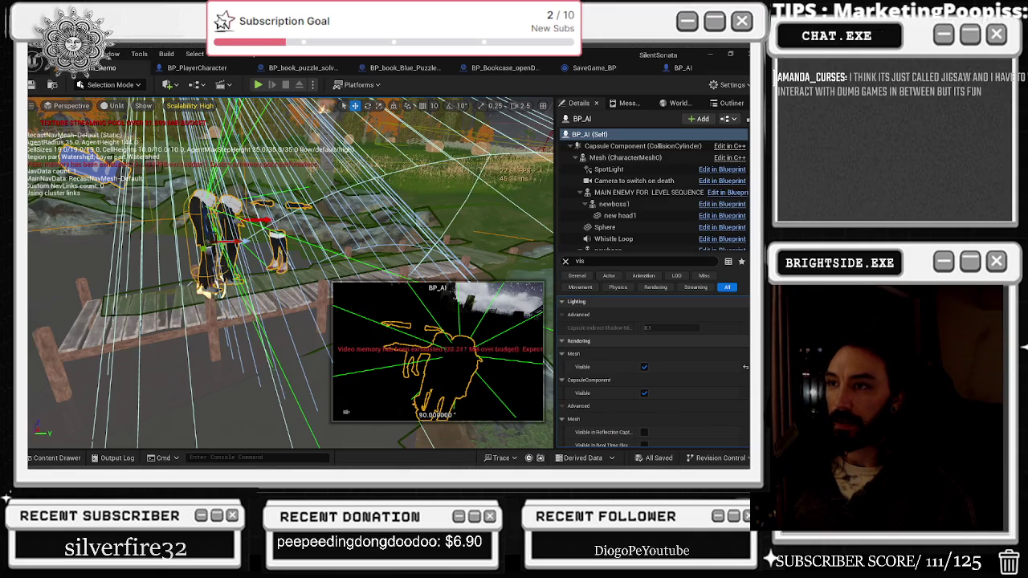
# Make the new head1 and newboss1 meshes invisible.
pyautogui.click(620, 216)
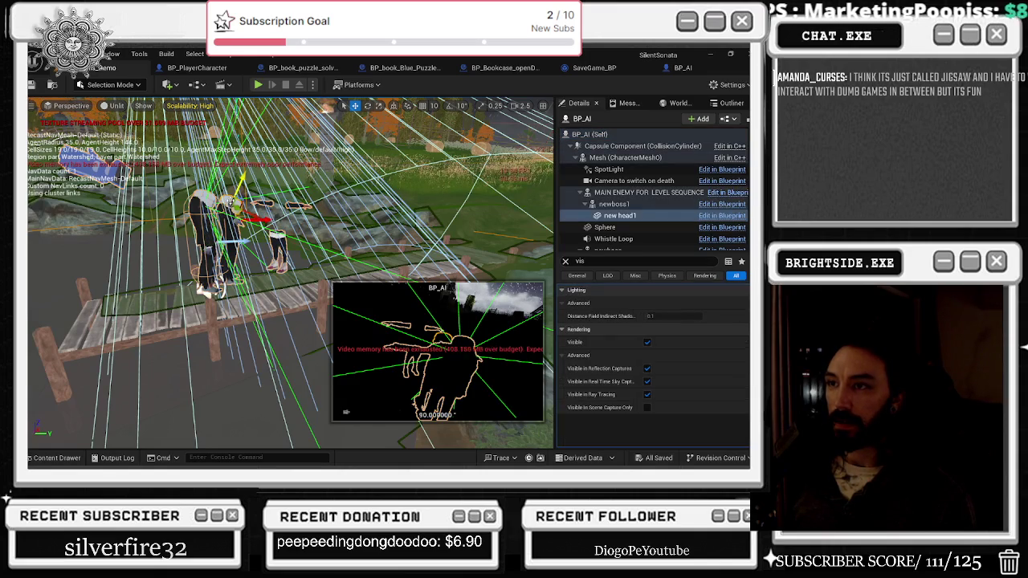
pyautogui.click(648, 342)
pyautogui.click(590, 134)
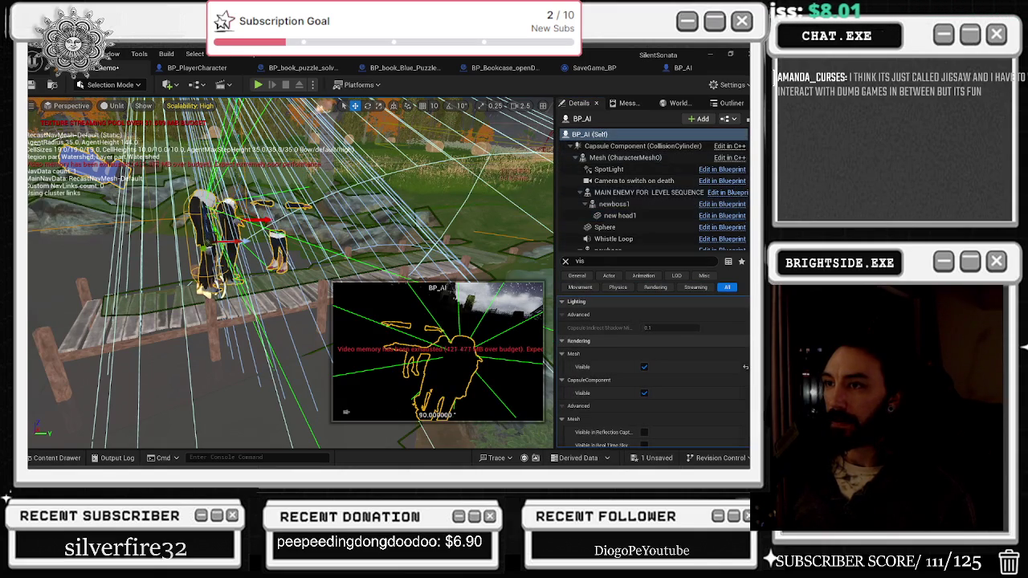
pyautogui.click(614, 204)
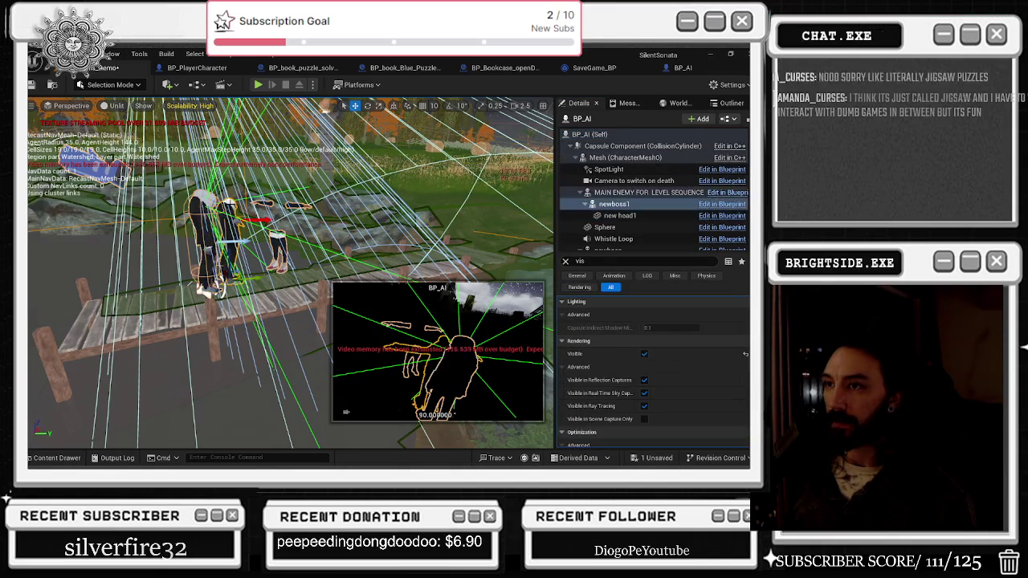
pyautogui.click(645, 354)
# Make the dead main character mesh invisible.
pyautogui.click(589, 134)
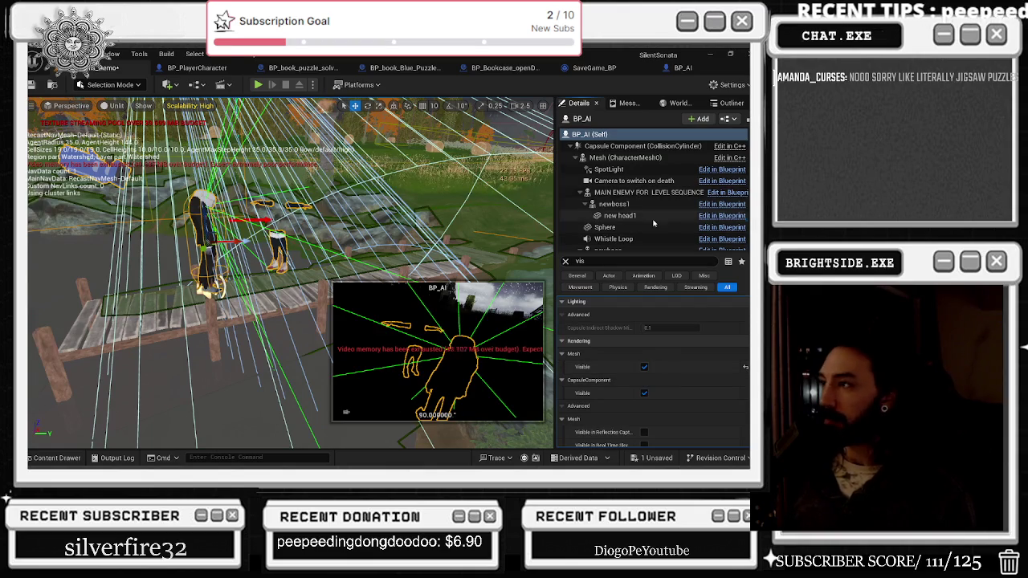
pyautogui.click(623, 216)
pyautogui.scroll(-2, 652, 234)
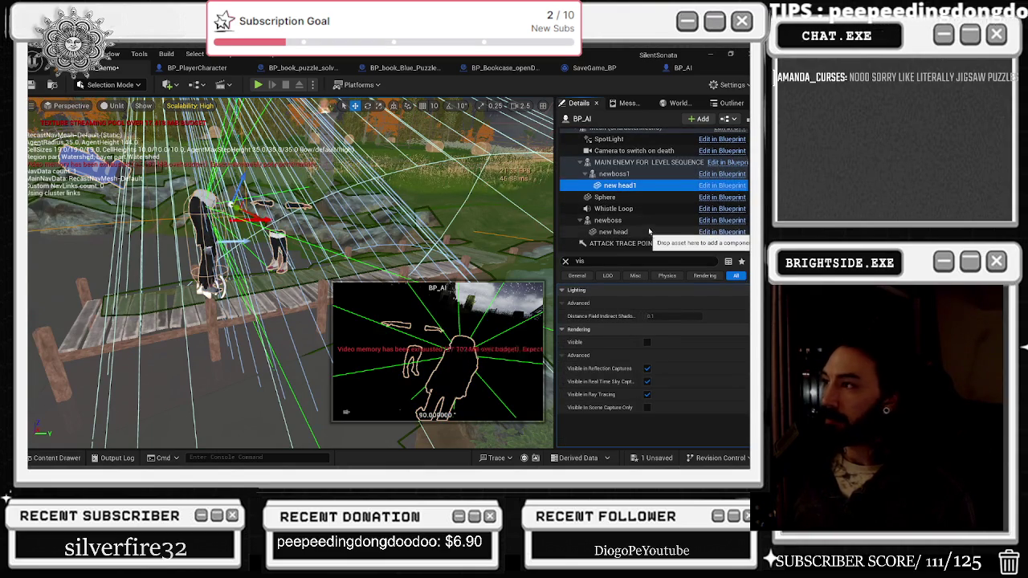
pyautogui.click(643, 221)
pyautogui.scroll(-2, 643, 221)
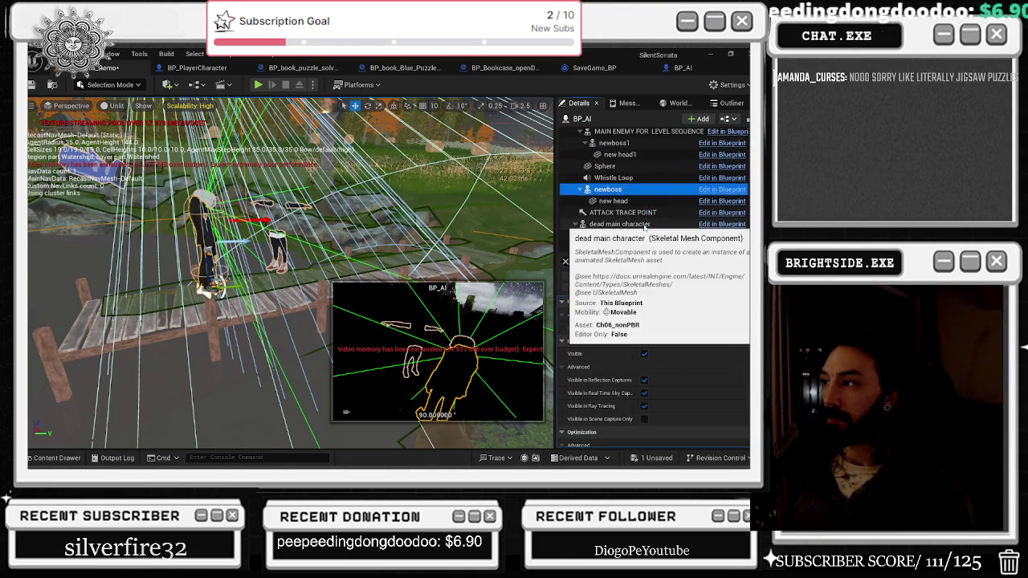
pyautogui.click(643, 220)
pyautogui.click(644, 354)
# Save the modified level and start a new playtest.
pyautogui.click(649, 459)
pyautogui.click(468, 365)
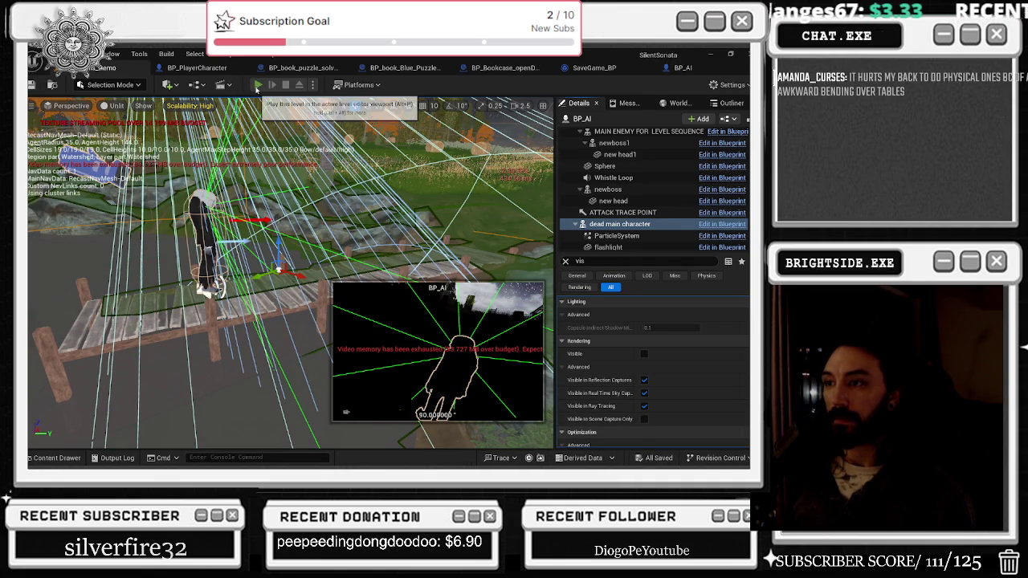
pyautogui.click(257, 86)
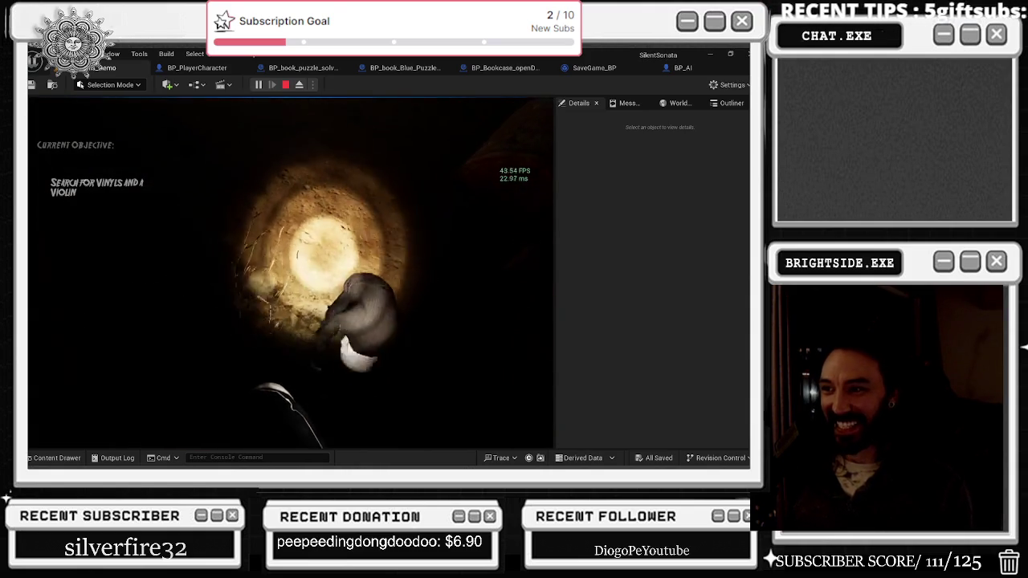
# Leave the running playtest for the YouTube video in the browser.
pyautogui.hotkey('alt', 'Tab')
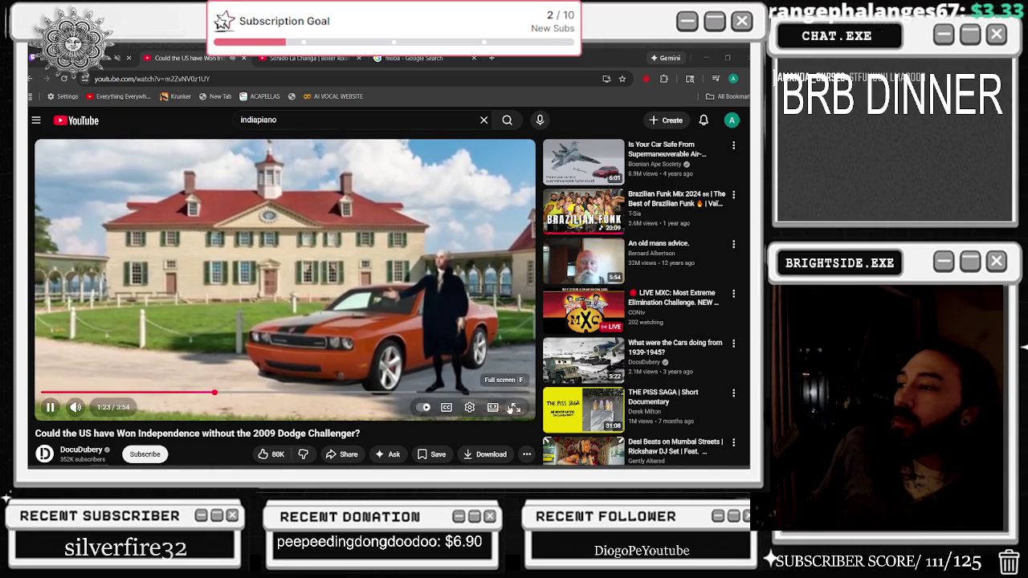
# Put the 2009 Dodge Challenger independence video into full screen.
pyautogui.doubleClick(458, 365)
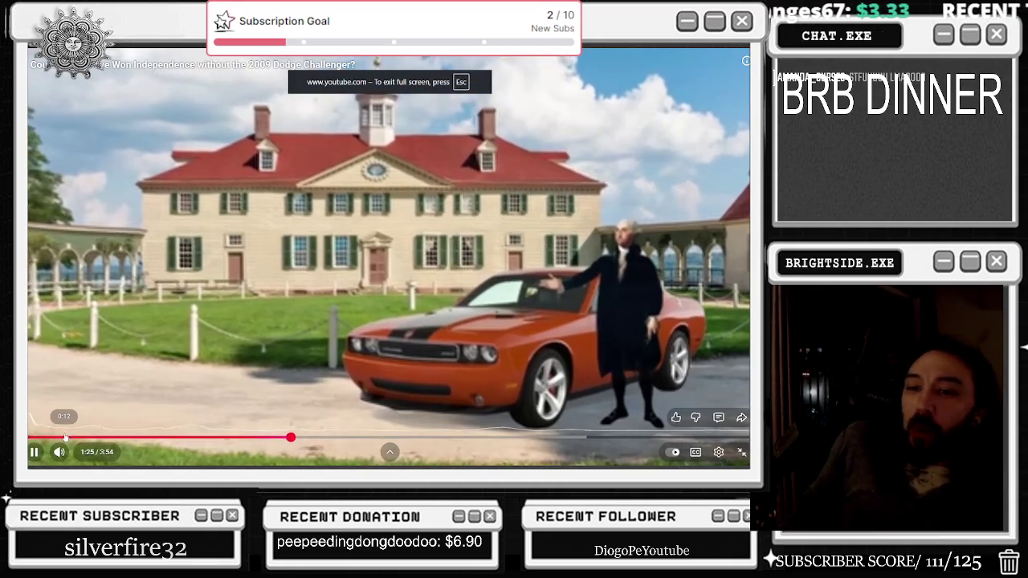